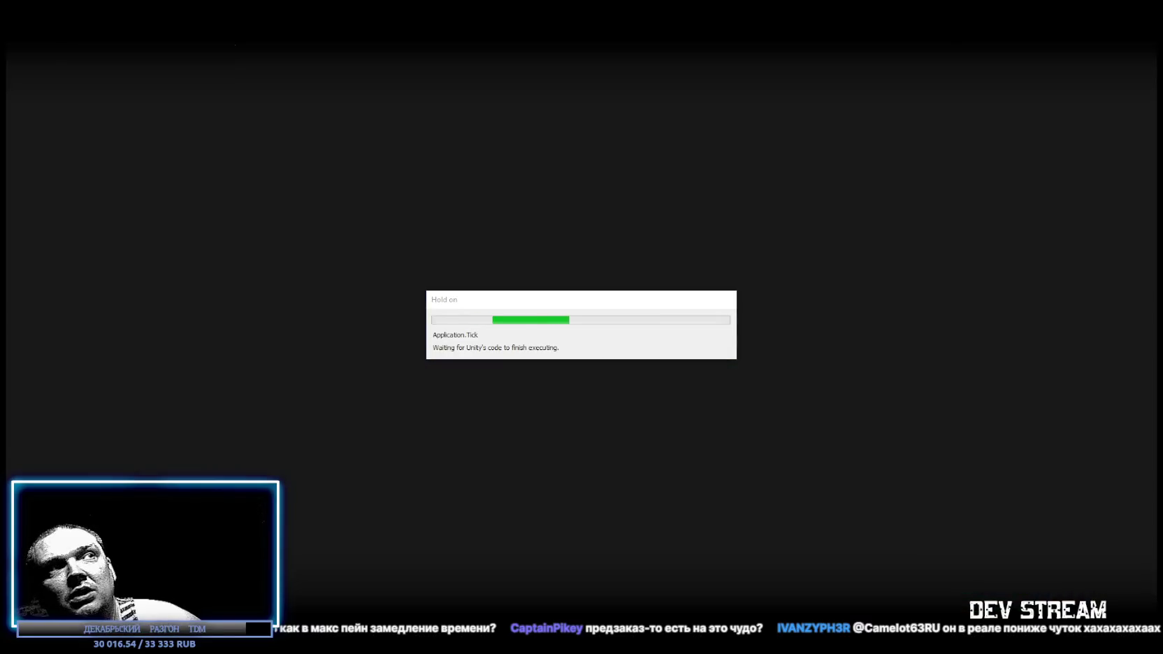
Frame the Player character and select its Fire_head object in the scene view
{"action": "key", "text": "f"}
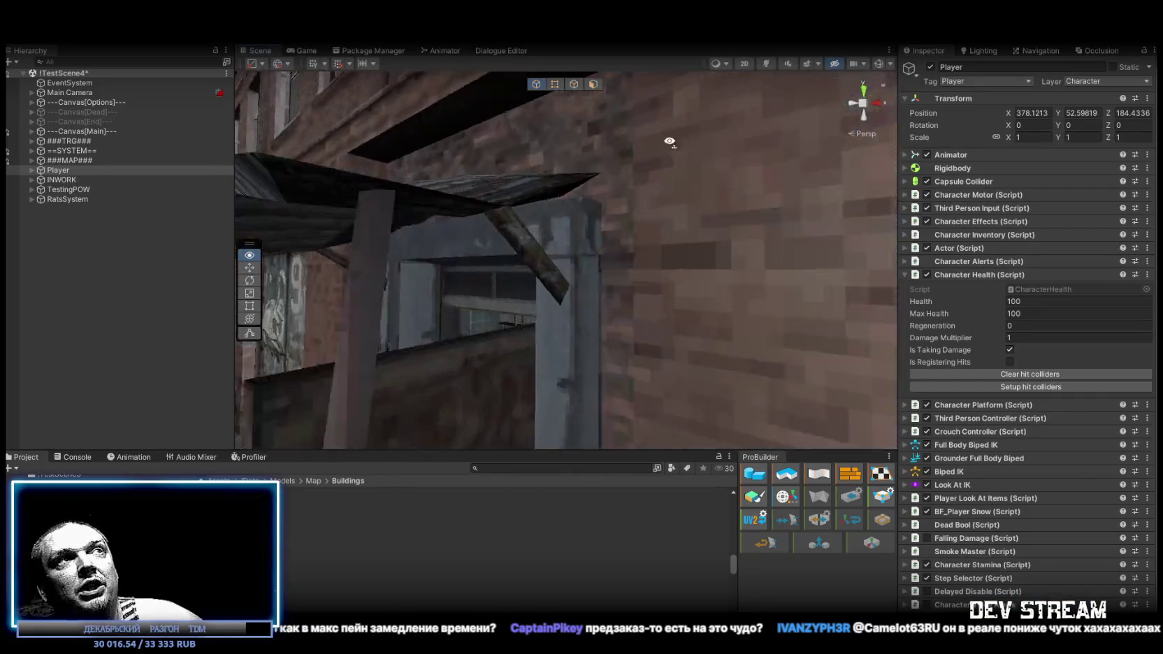
{"action": "left_click_drag", "start_coordinate": [609, 157], "coordinate": [655, 196]}
{"action": "left_click", "coordinate": [619, 198]}
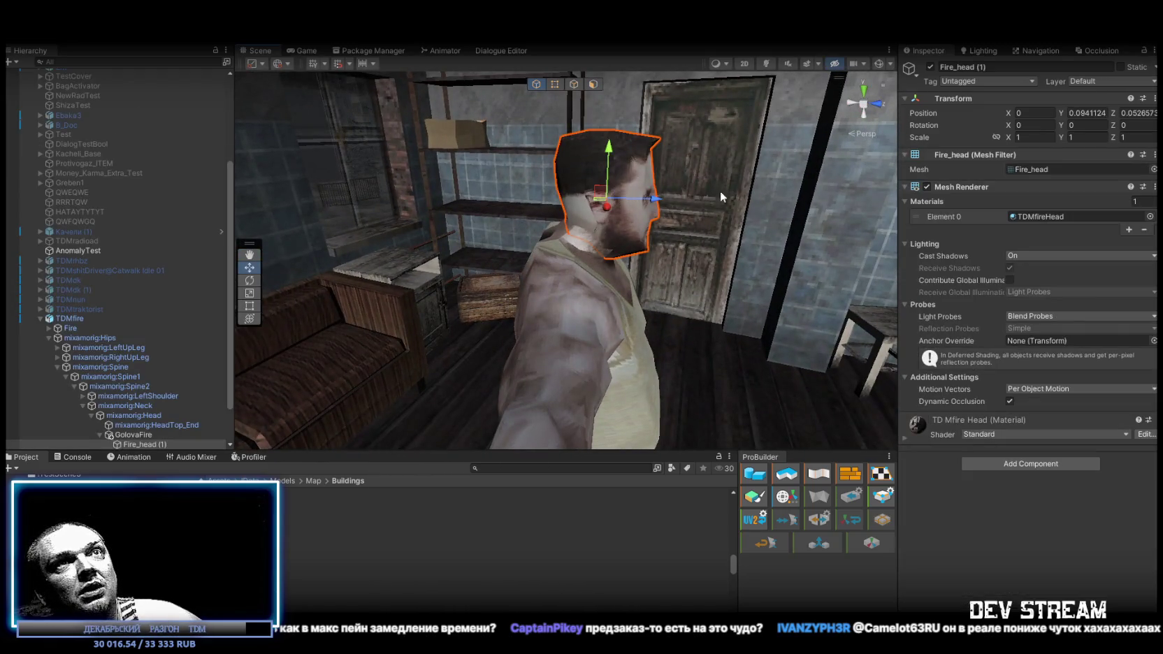
{"action": "scroll", "coordinate": [164, 314], "scroll_direction": "down", "scroll_amount": 2}
{"action": "key", "text": "f"}
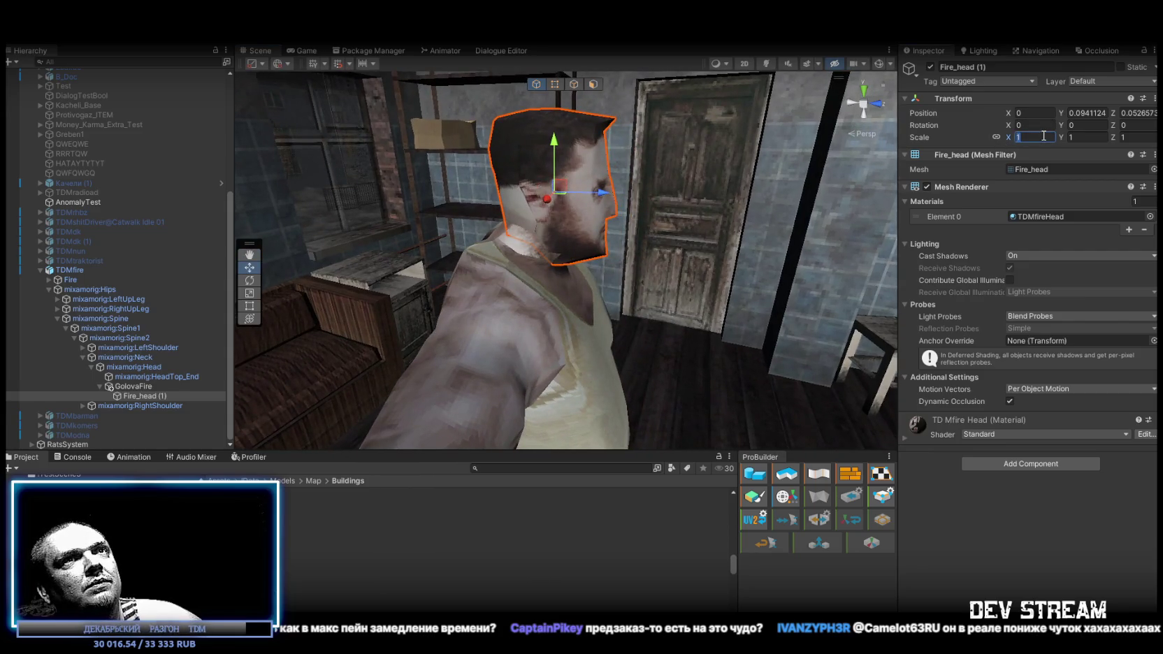
Scale Fire_head to 0.9 and compare it against the original size with undo/redo
{"action": "type", "text": ".95"}
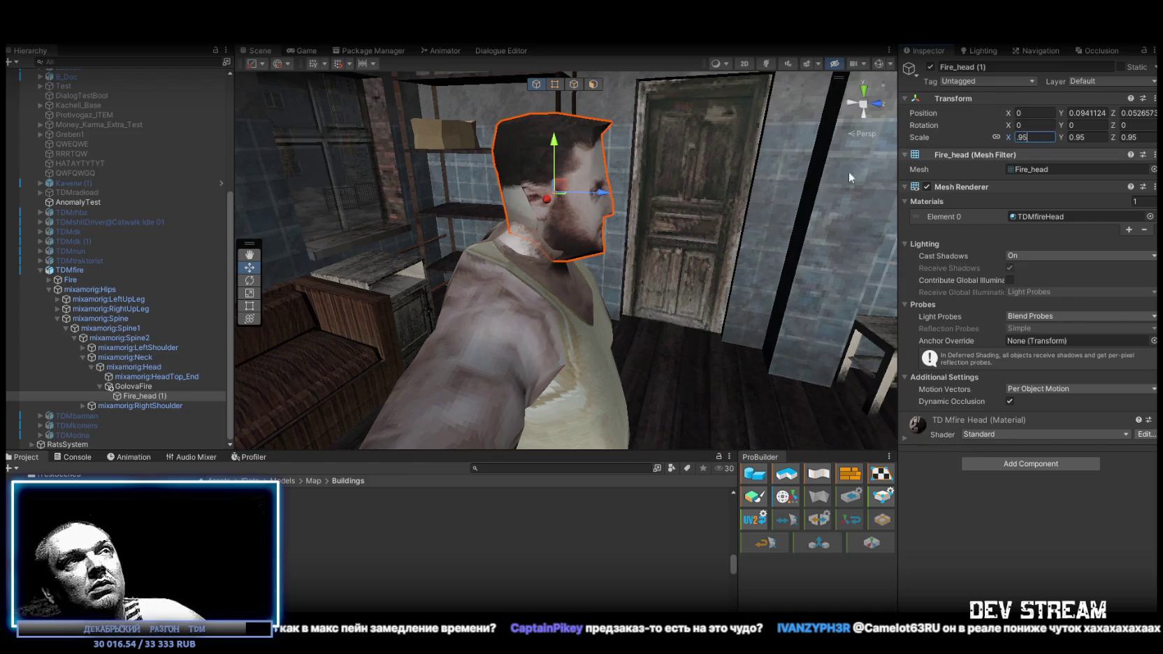
{"action": "left_click_drag", "start_coordinate": [849, 172], "coordinate": [695, 223]}
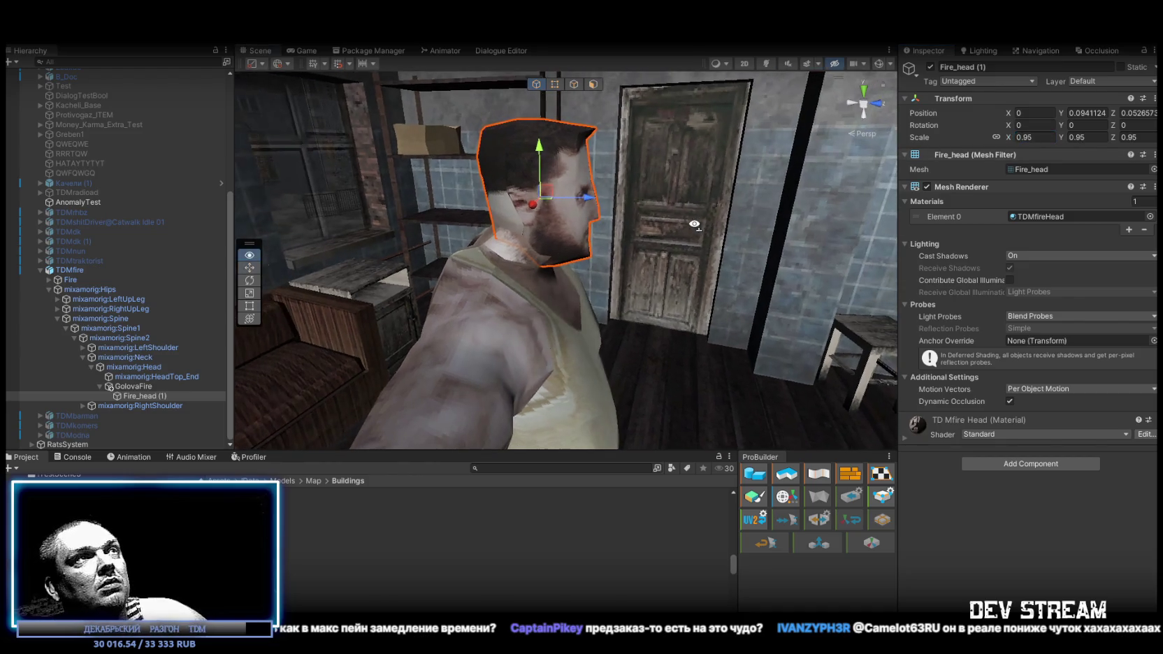
{"action": "key", "text": "ctrl+z"}
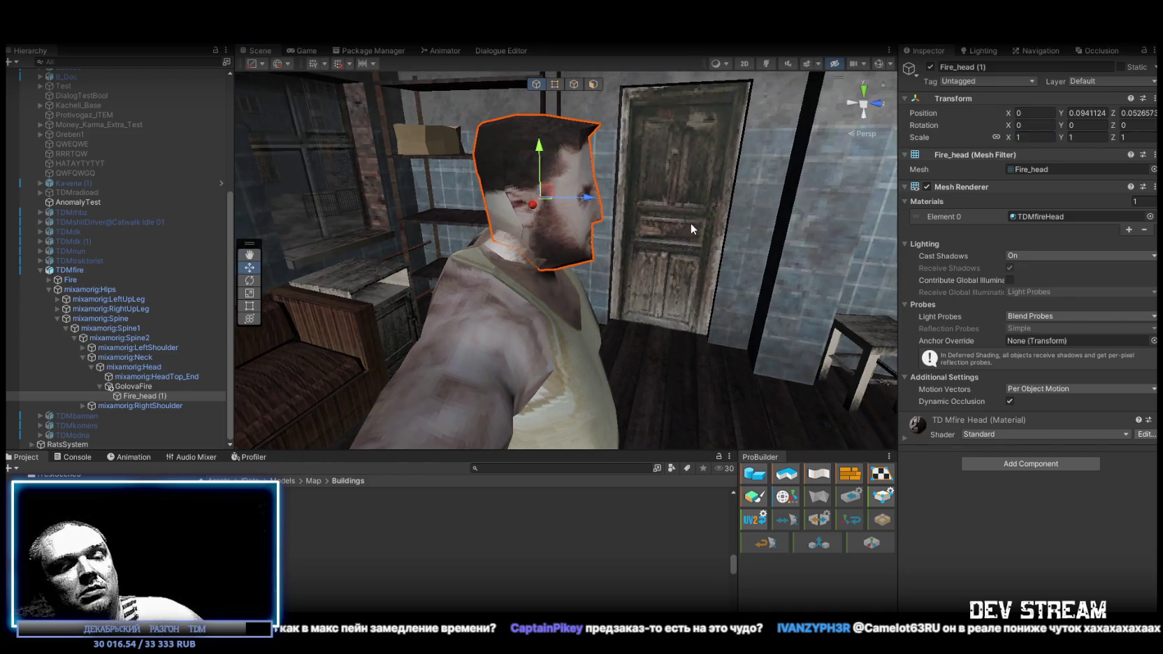
{"action": "key", "text": "ctrl+y"}
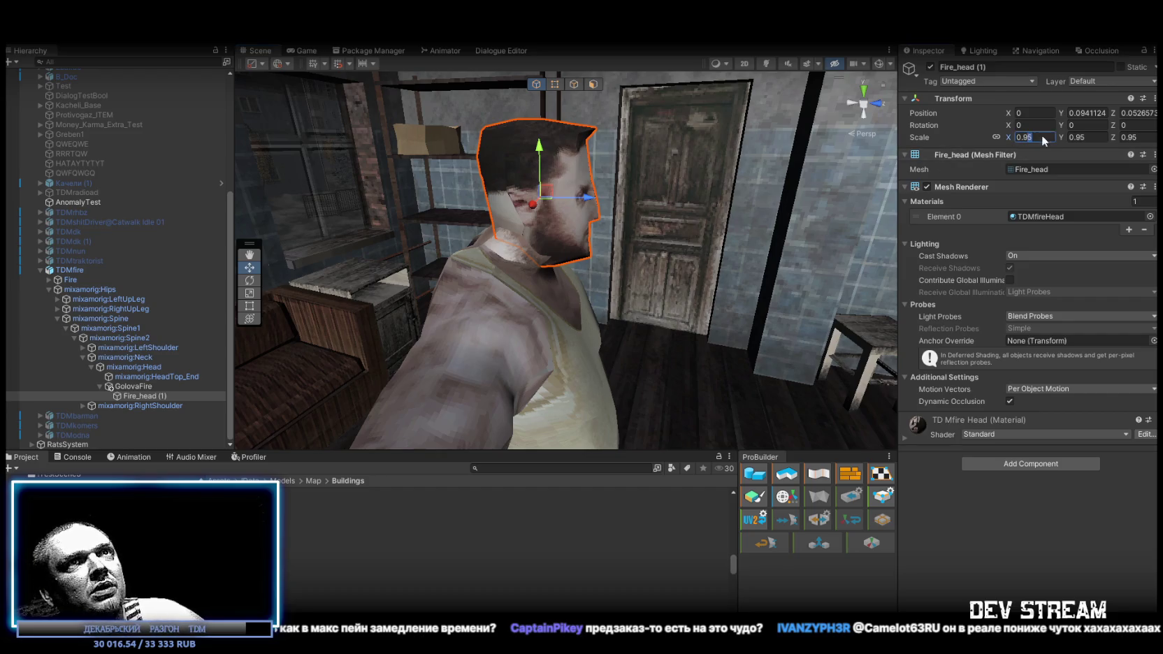
{"action": "left_click_drag", "start_coordinate": [767, 178], "coordinate": [1107, 126]}
{"action": "type", "text": "0.9"}
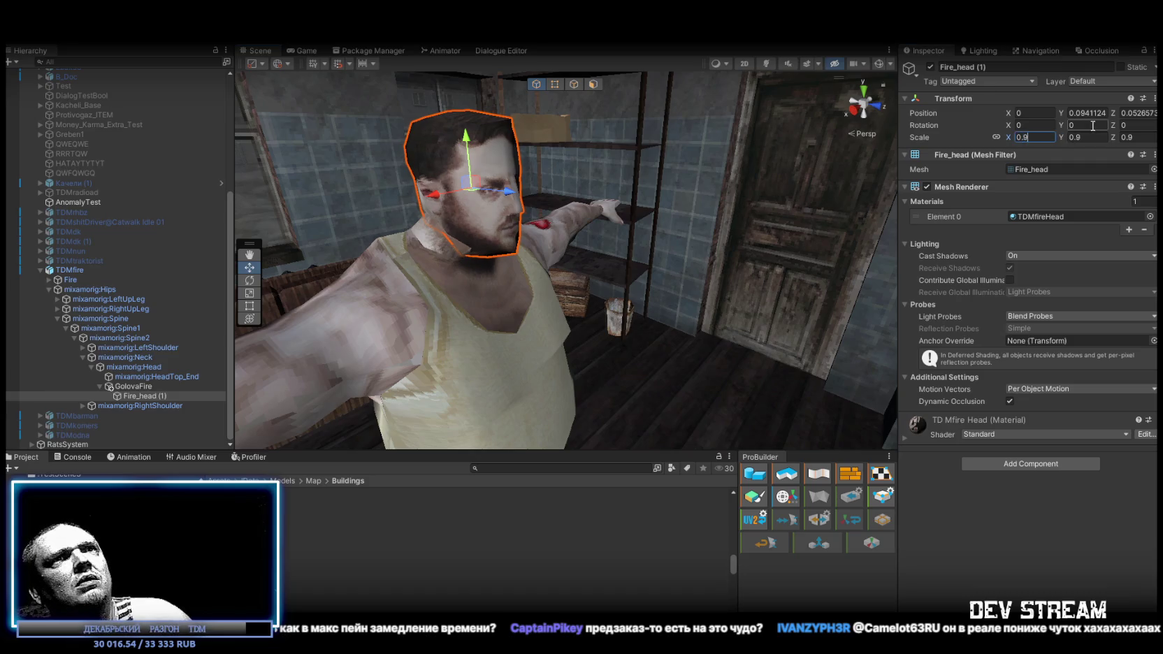
{"action": "mouse_move", "coordinate": [633, 148]}
{"action": "left_mouse_down"}
{"action": "mouse_move", "coordinate": [605, 152]}
{"action": "mouse_move", "coordinate": [517, 231]}
{"action": "mouse_move", "coordinate": [363, 335]}
{"action": "left_mouse_up"}
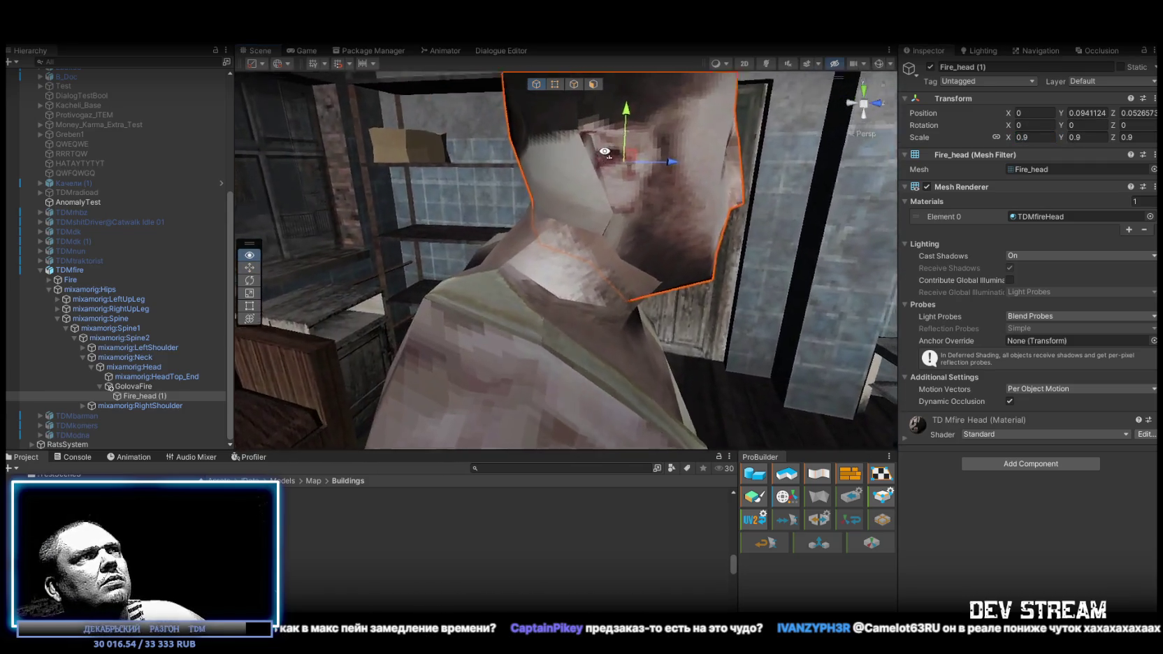
{"action": "scroll", "coordinate": [605, 152], "scroll_direction": "down", "scroll_amount": 5}
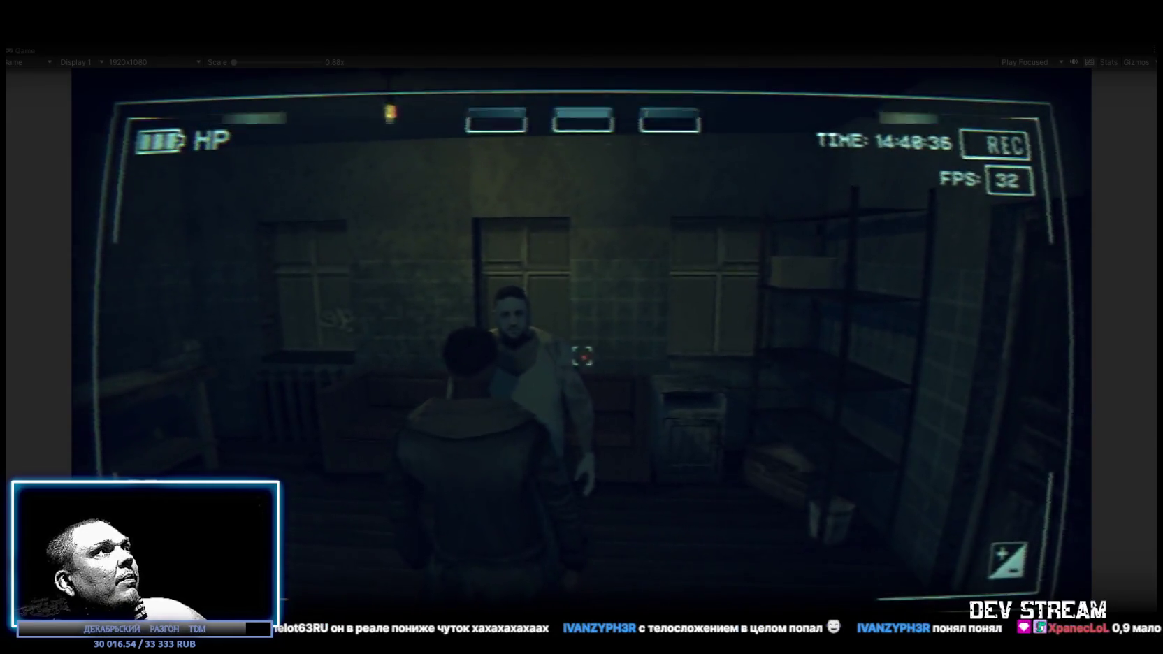
Maximize the Game view so the running game fills the editor
{"action": "double_click", "coordinate": [17, 52]}
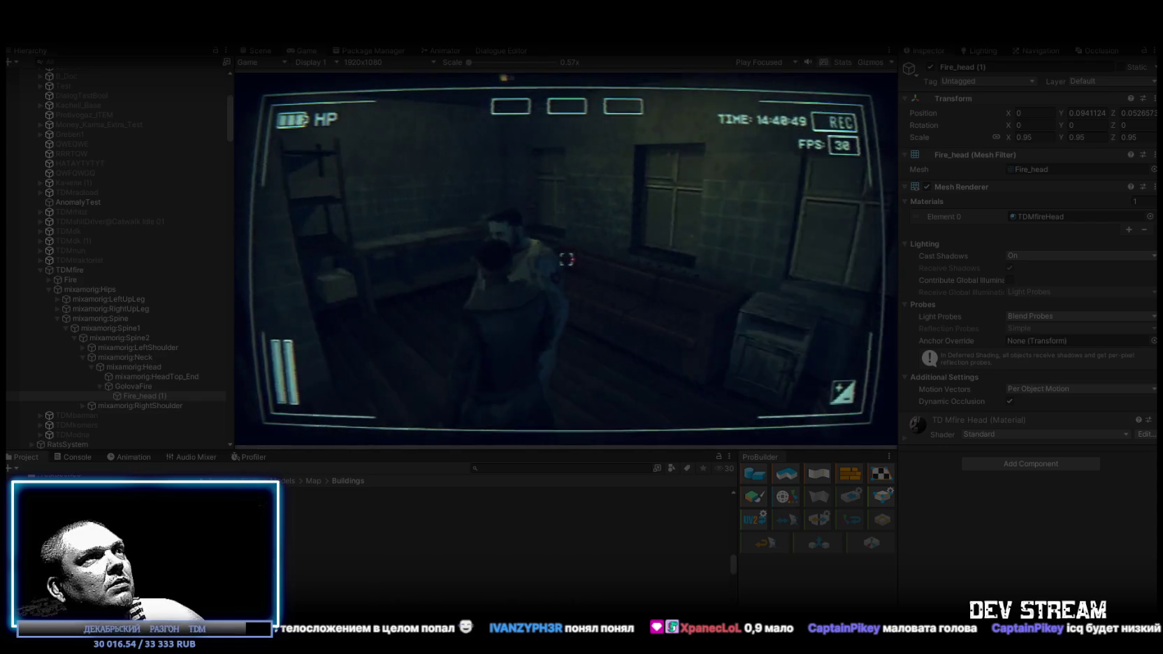
{"action": "double_click", "coordinate": [294, 51]}
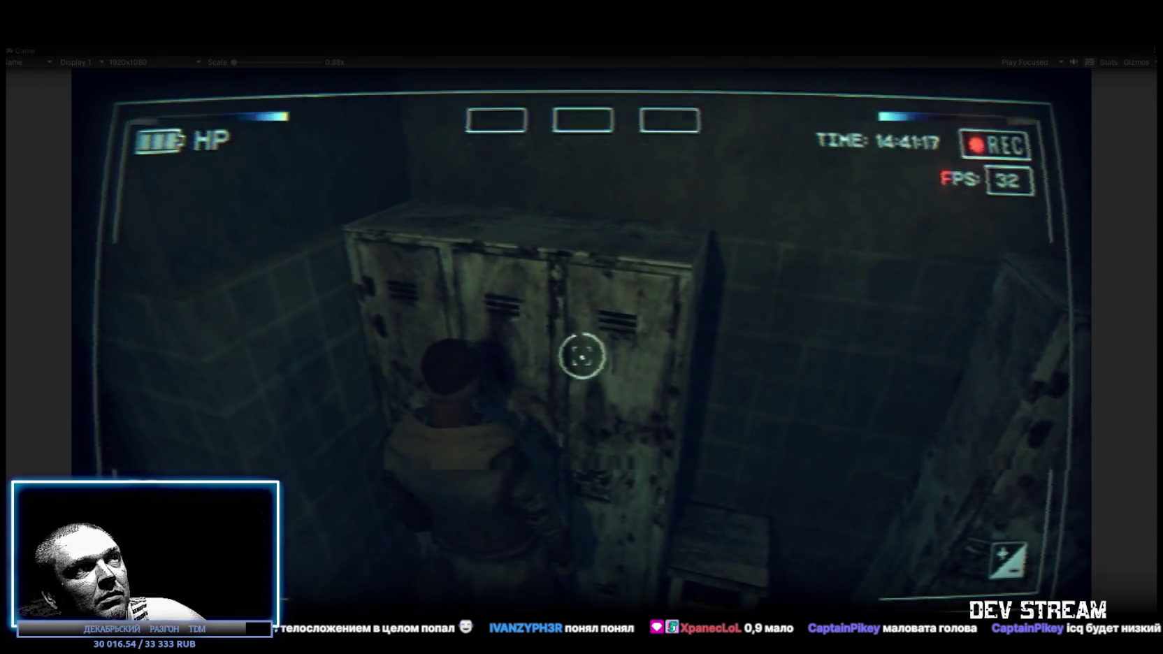
Close the locker's contents panel after reaching the metal lockers in the tiled room
{"action": "key", "text": "Escape"}
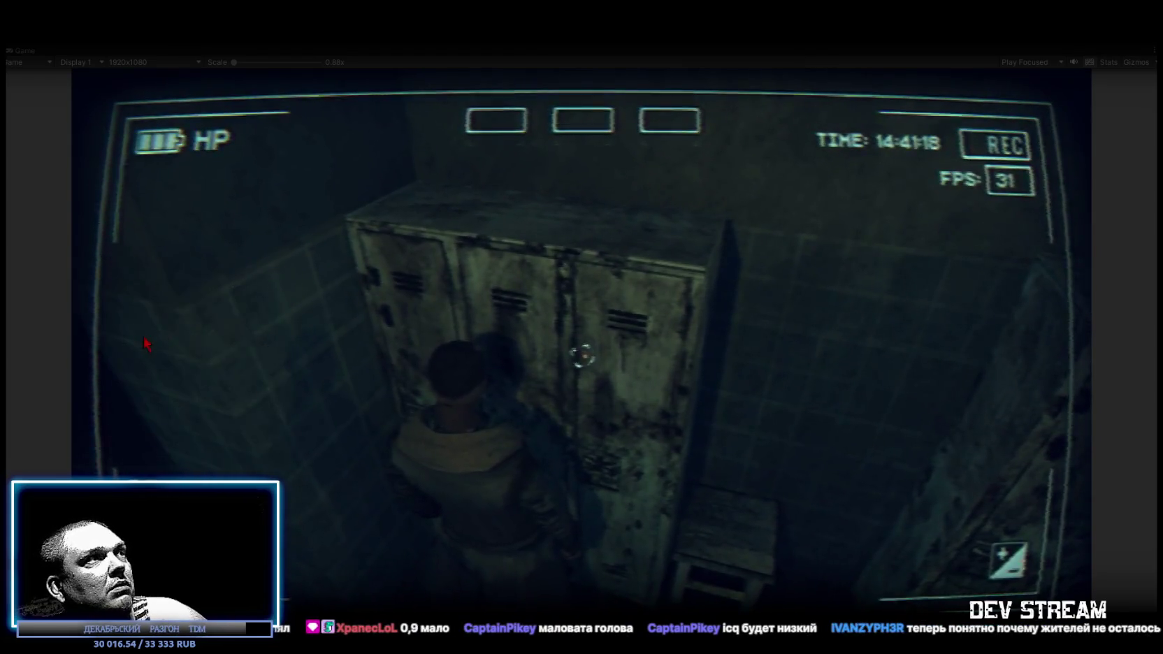
Move both garbage items from the locker into the bag and use them, raising RUBLS from 20 to 120
{"action": "key", "text": "Tab"}
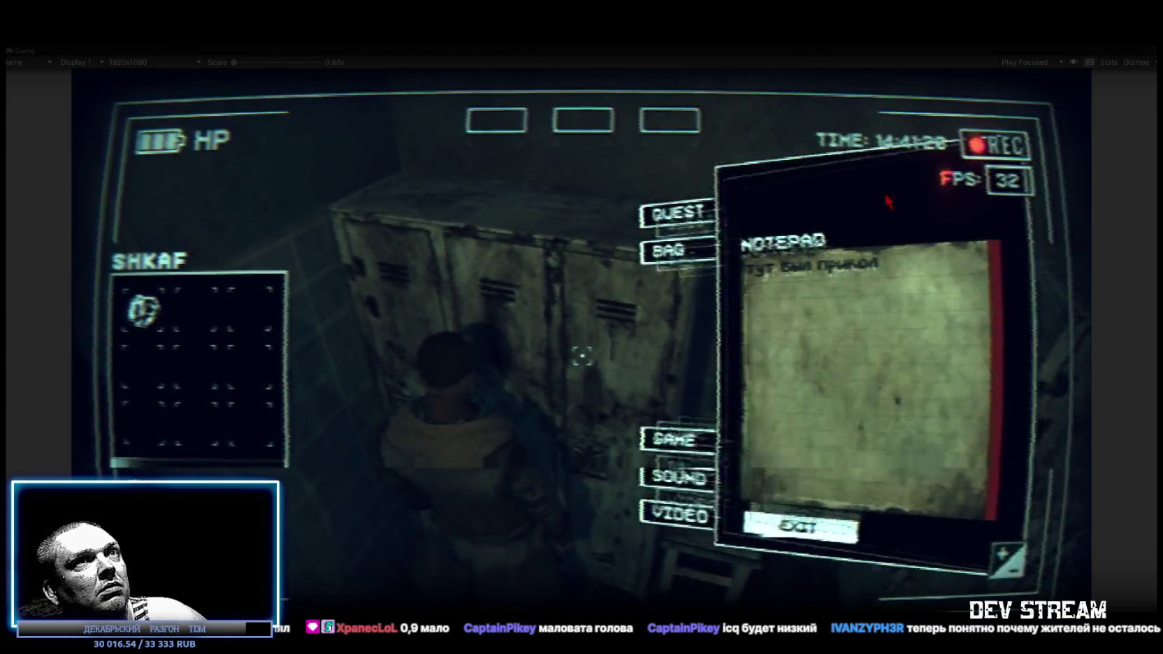
{"action": "left_click", "coordinate": [144, 309]}
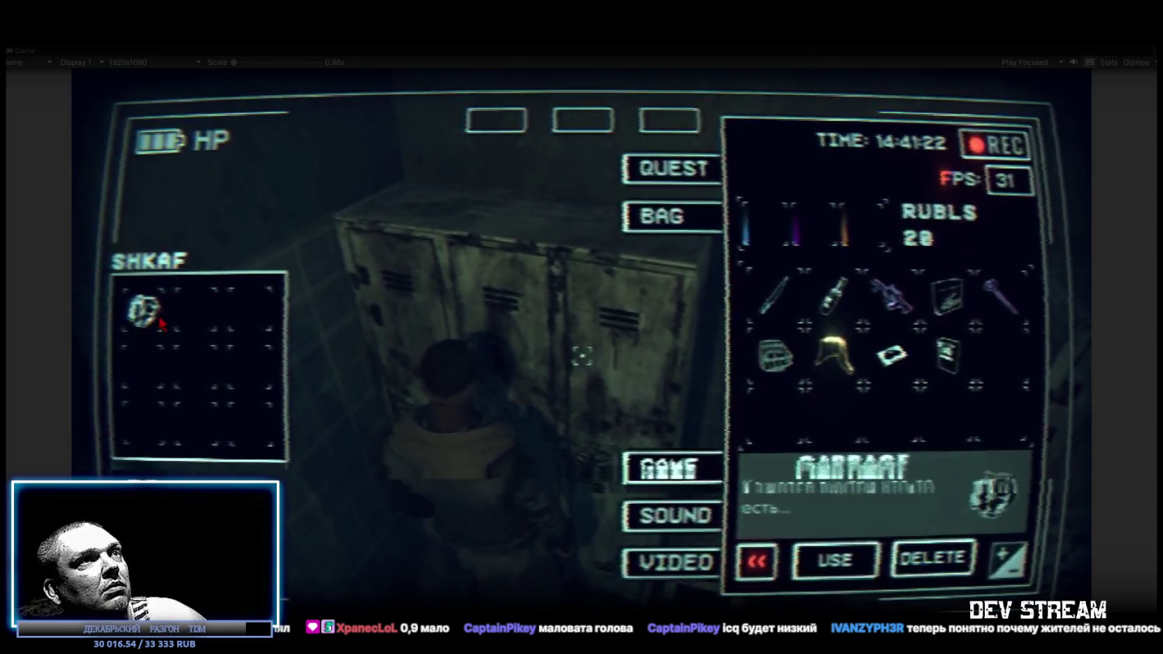
{"action": "left_click", "coordinate": [819, 563]}
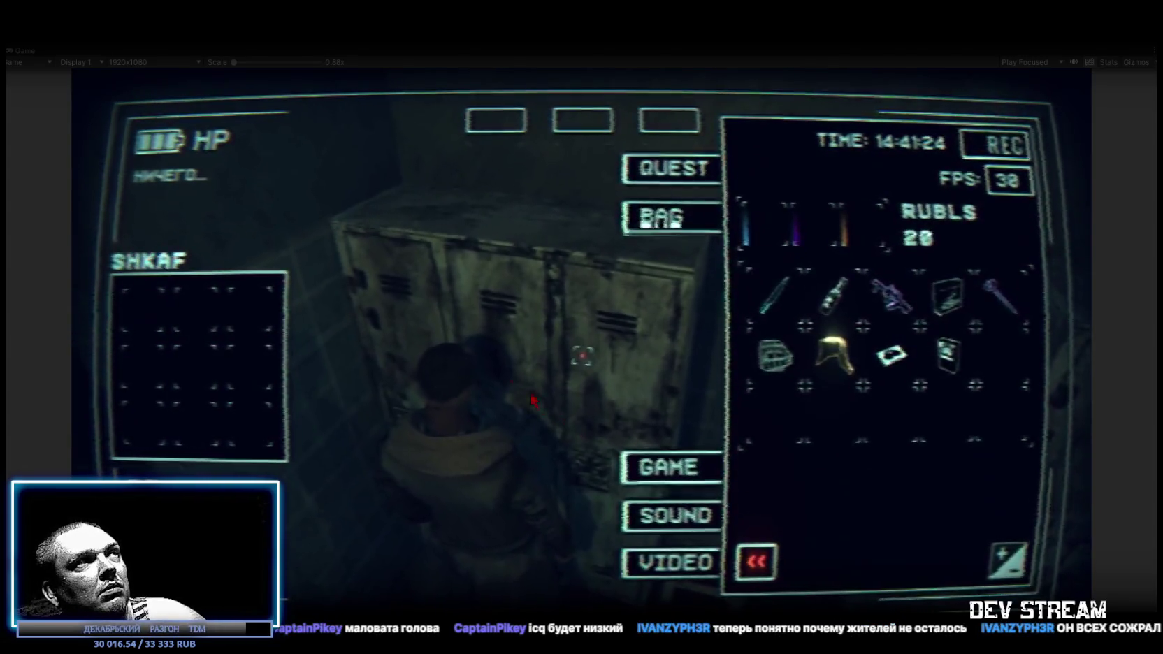
{"action": "key", "text": "Tab"}
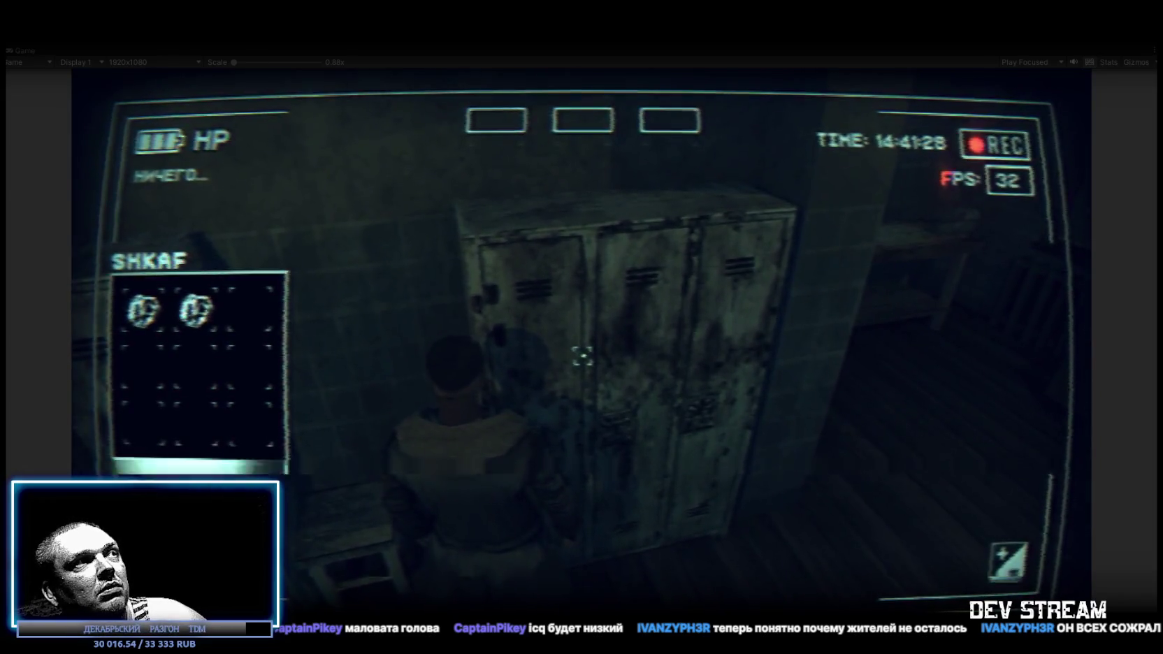
{"action": "key", "text": "Tab"}
{"action": "left_click", "coordinate": [143, 309]}
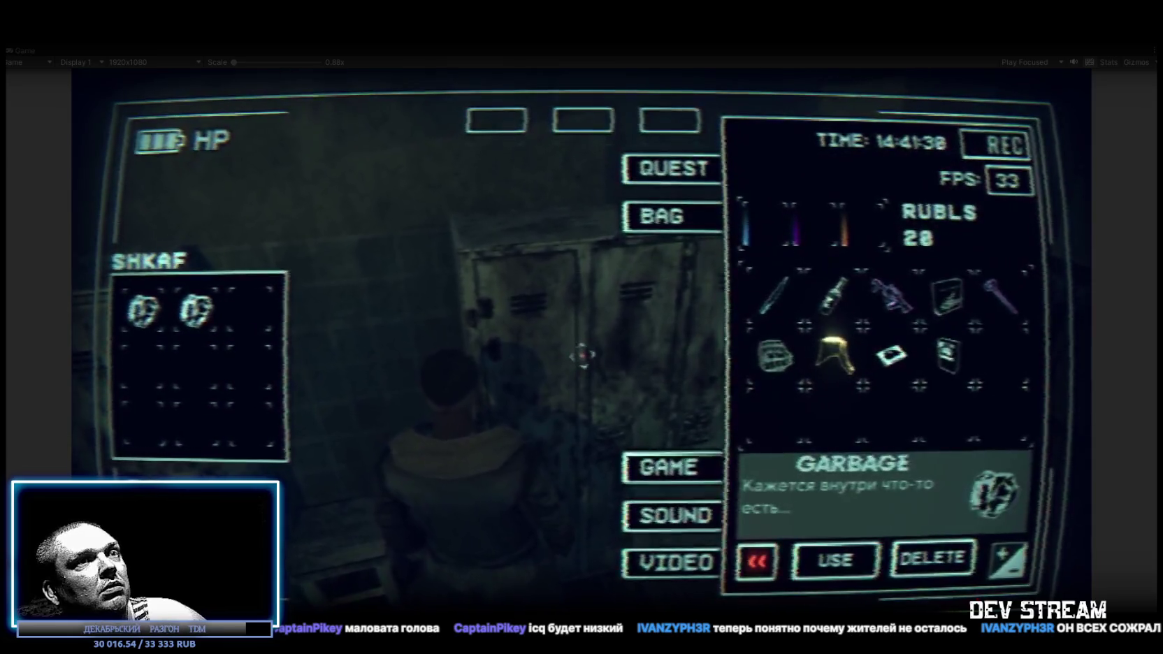
{"action": "left_click", "coordinate": [820, 564]}
{"action": "left_click", "coordinate": [143, 309]}
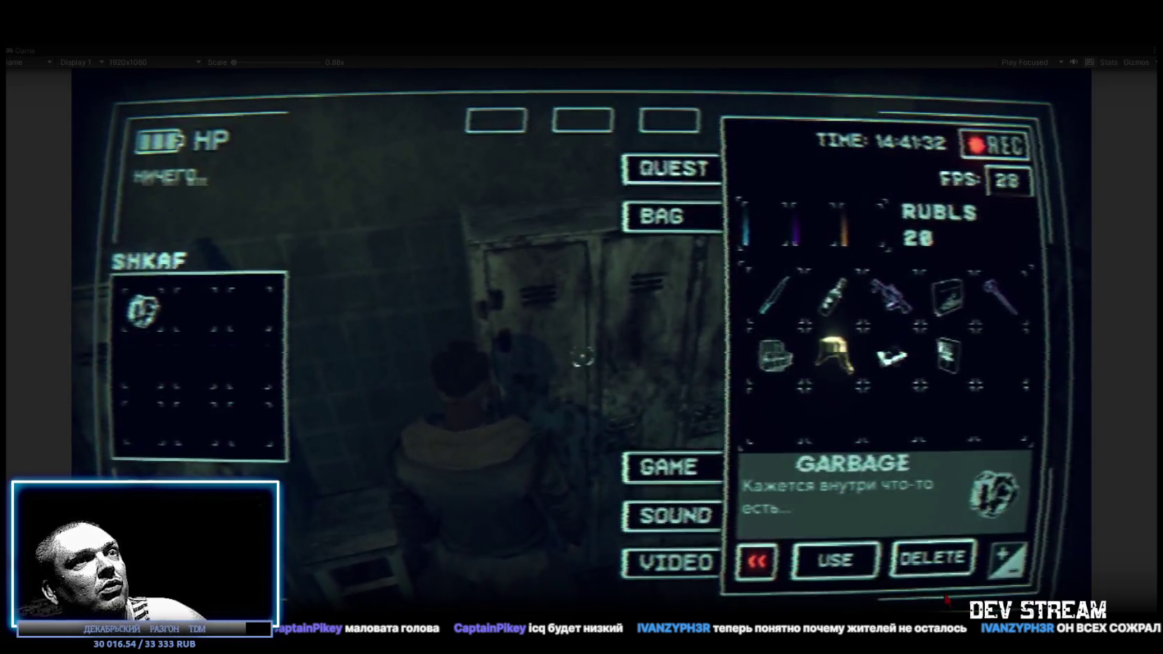
{"action": "left_click", "coordinate": [831, 560]}
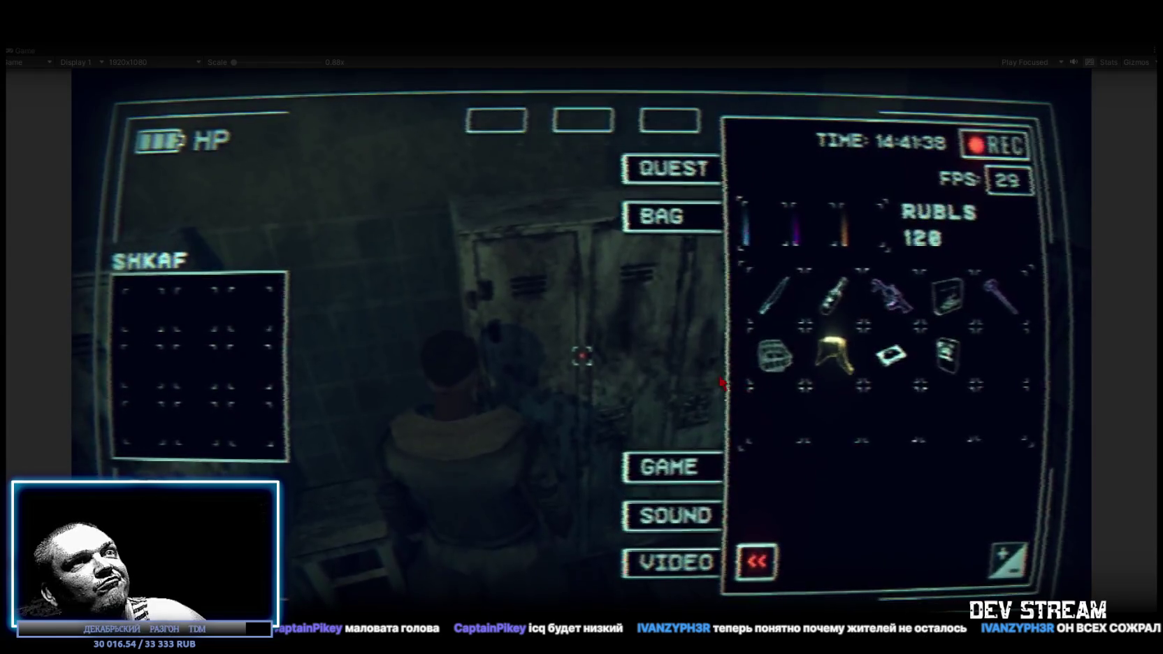
{"action": "key", "text": "Tab"}
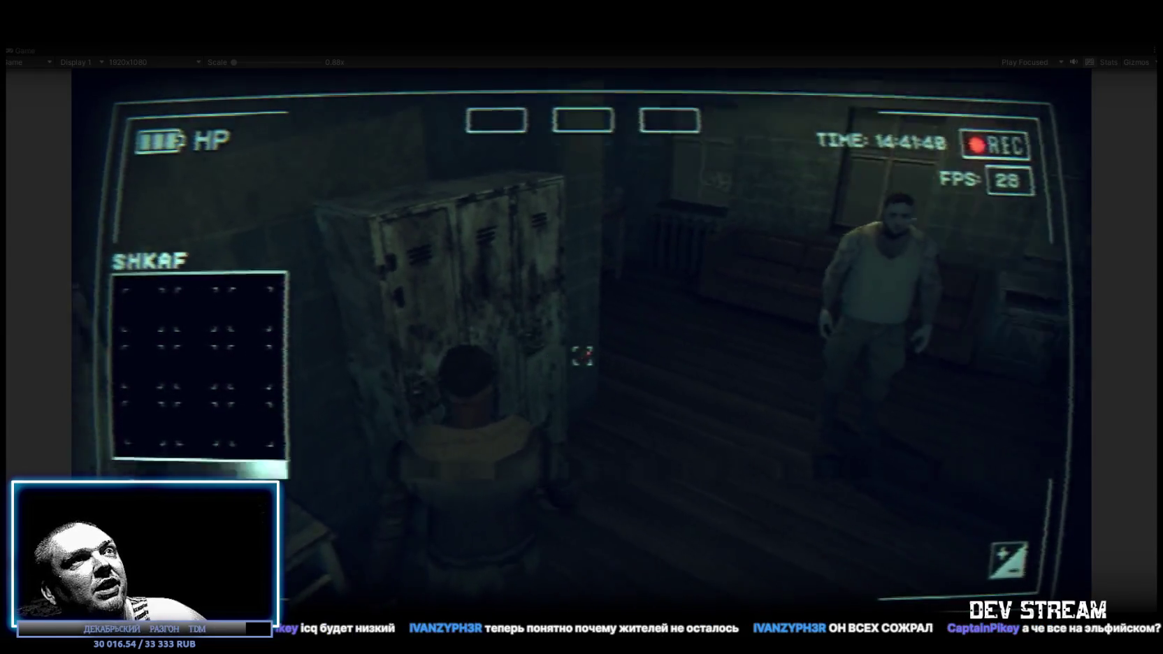
Walk through the corridor out to the fire truck in the foggy yard and open the bag inventory
{"action": "key", "text": "w"}
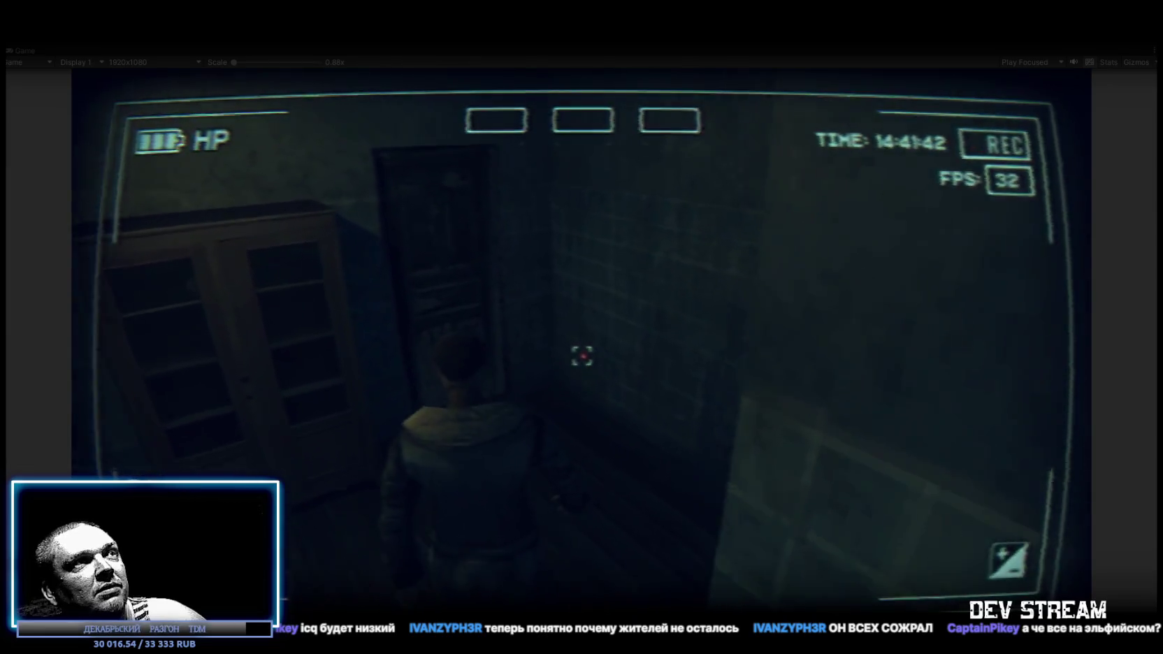
{"action": "key", "text": "w"}
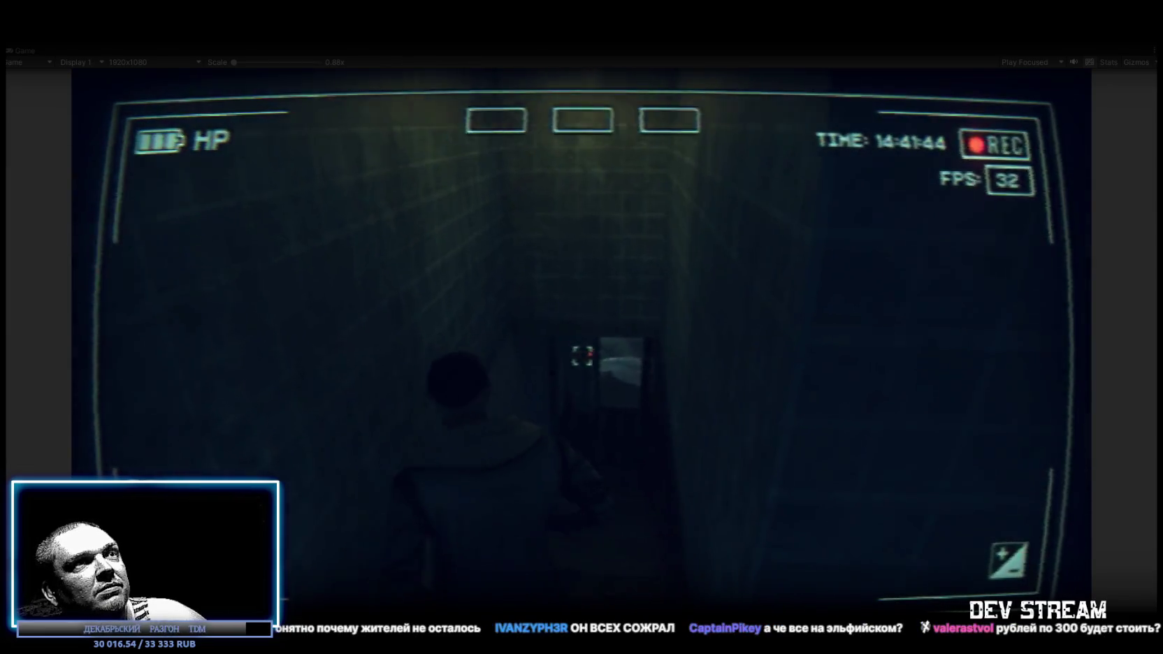
{"action": "key", "text": "w"}
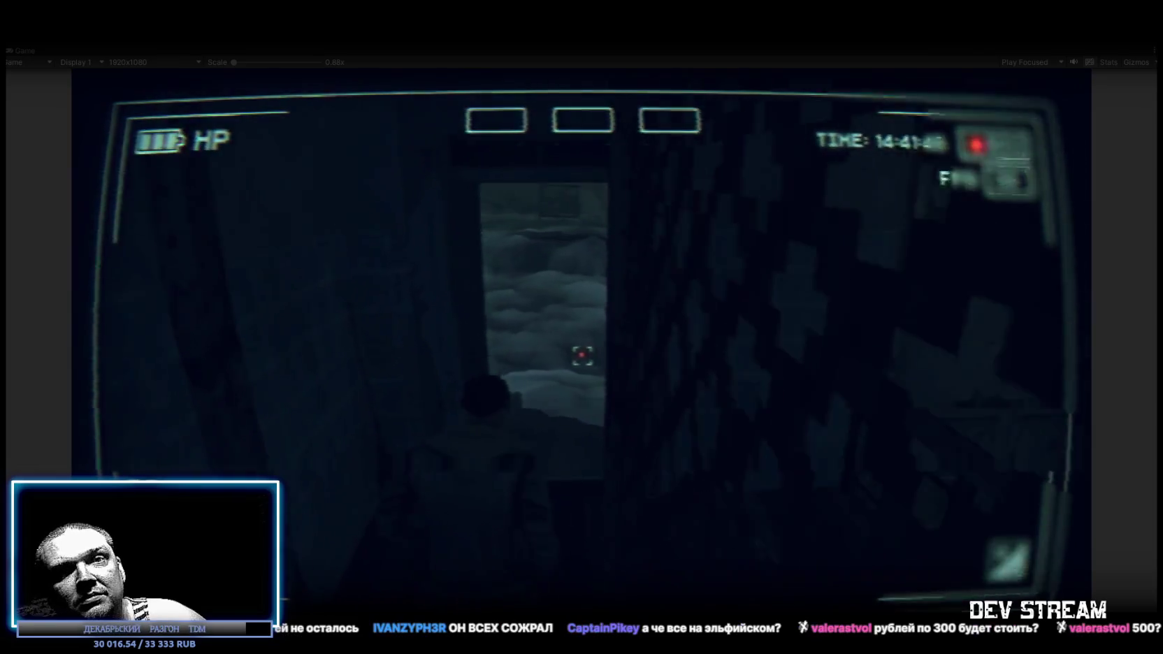
{"action": "key", "text": "w"}
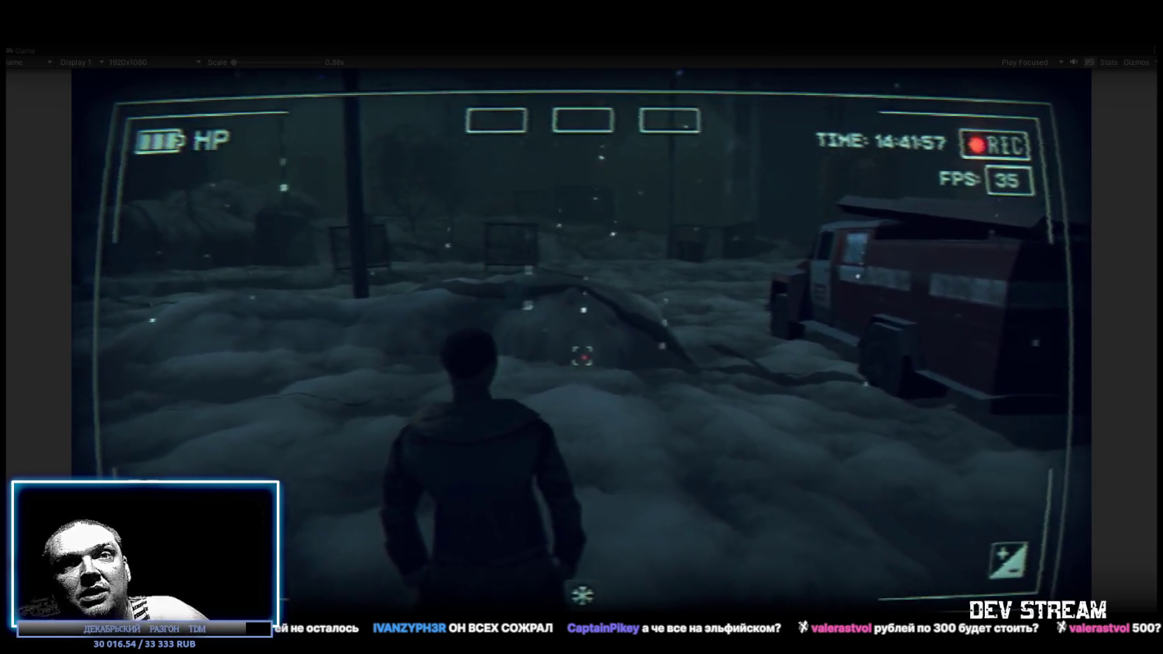
{"action": "key", "text": "w"}
{"action": "key", "text": "Tab"}
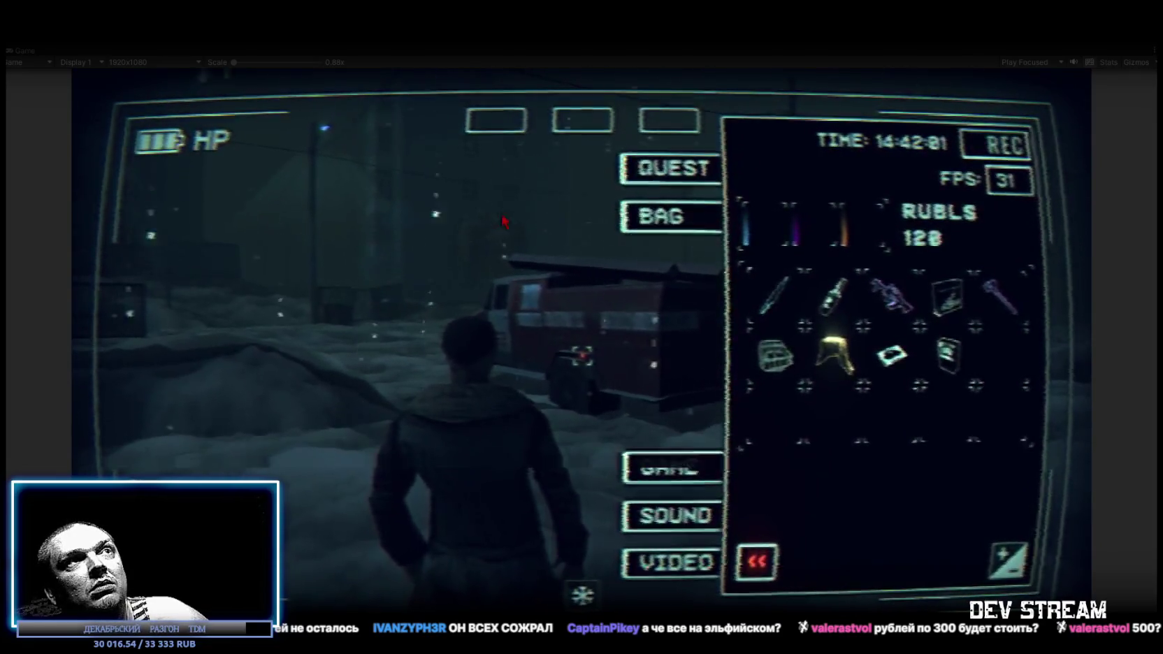
Browse the in-game menu's SOUND, GAME, VIDEO, BAG and journal tabs
{"action": "left_click", "coordinate": [669, 524]}
{"action": "left_click", "coordinate": [692, 470]}
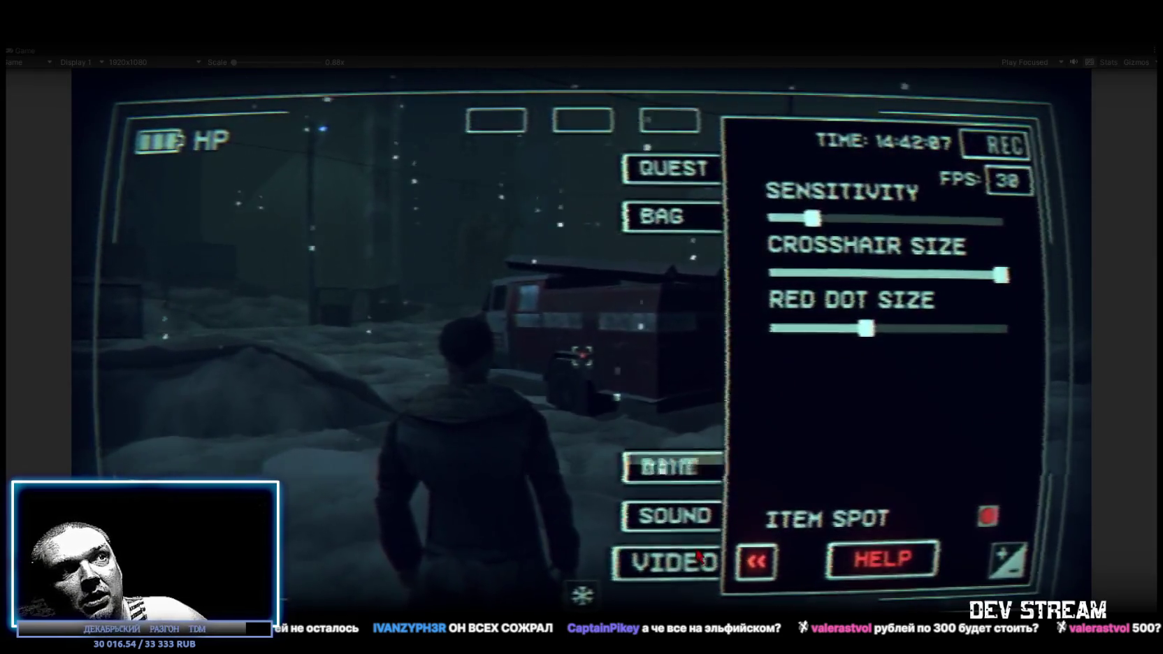
{"action": "left_click", "coordinate": [692, 517]}
{"action": "left_click", "coordinate": [696, 576]}
{"action": "left_click", "coordinate": [672, 468]}
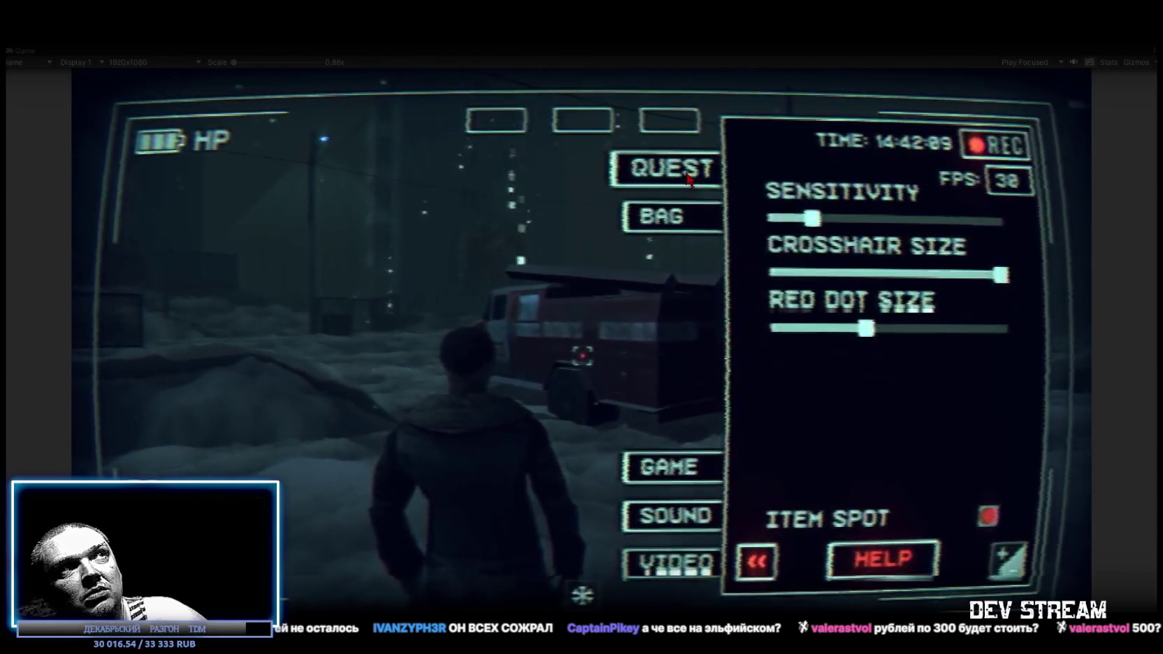
{"action": "left_click", "coordinate": [676, 220]}
{"action": "left_click", "coordinate": [671, 168]}
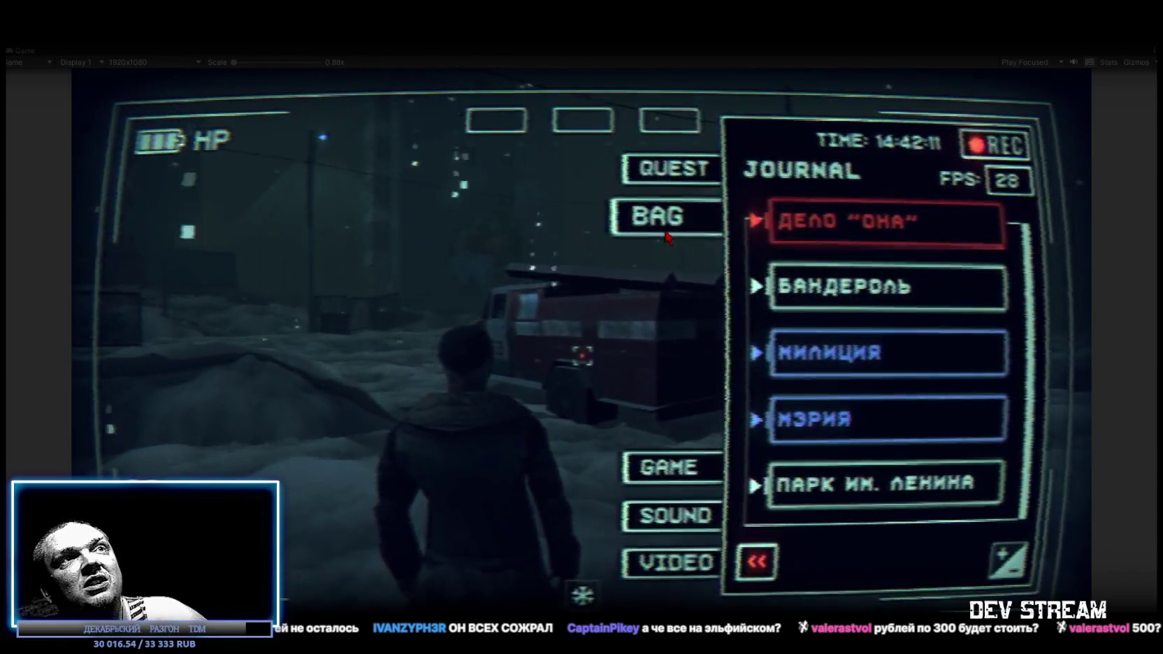
View the ДЕЛО "ОНА", МИЛИЦИЯ, МЭРИЯ and ПАРК ИМ. ЛЕНИНА quest pages in the journal
{"action": "left_click", "coordinate": [889, 245]}
{"action": "left_click", "coordinate": [873, 293]}
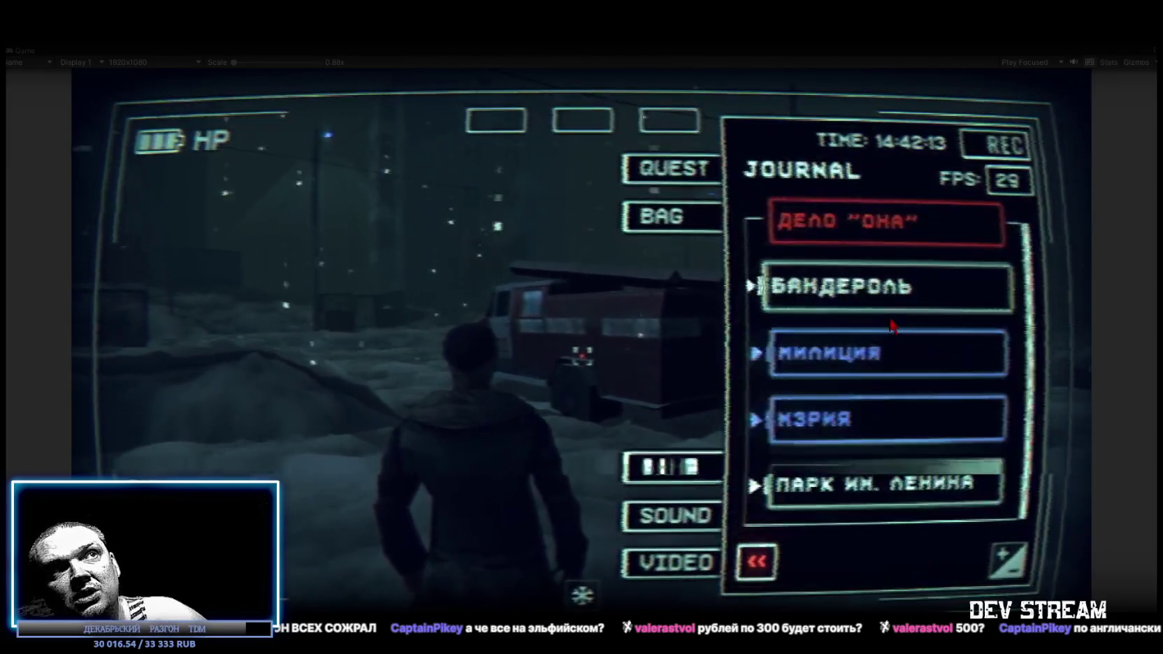
{"action": "left_click", "coordinate": [882, 353]}
{"action": "left_click", "coordinate": [859, 279]}
{"action": "left_click", "coordinate": [842, 420]}
{"action": "left_click", "coordinate": [842, 425]}
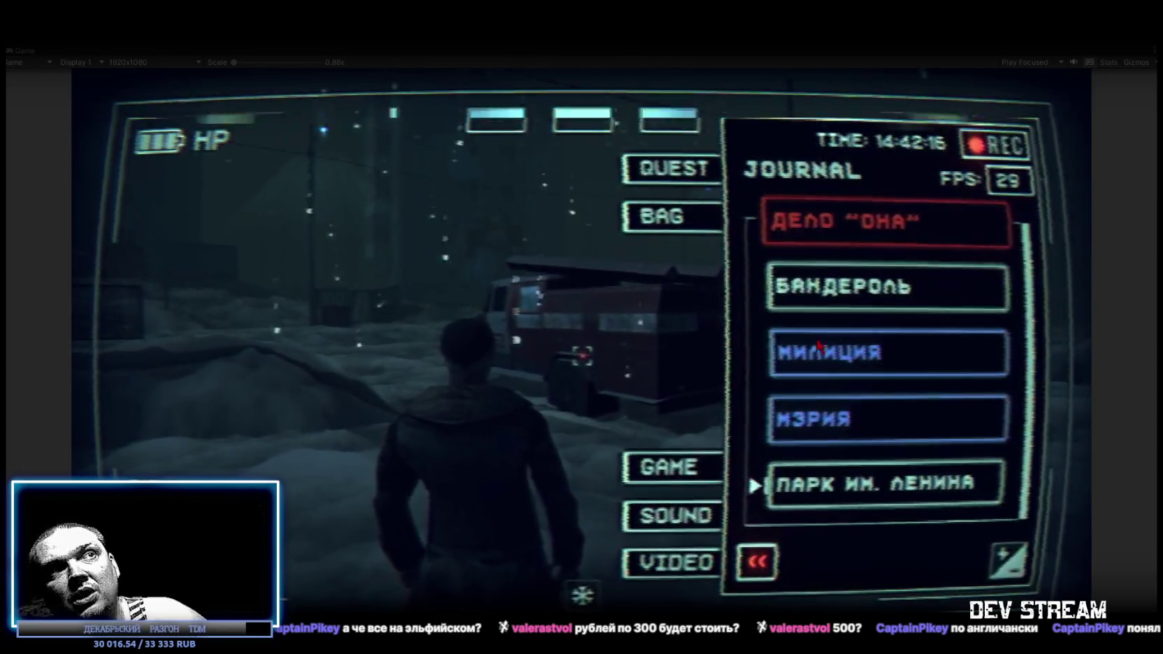
{"action": "left_click", "coordinate": [843, 477]}
{"action": "left_click", "coordinate": [840, 473]}
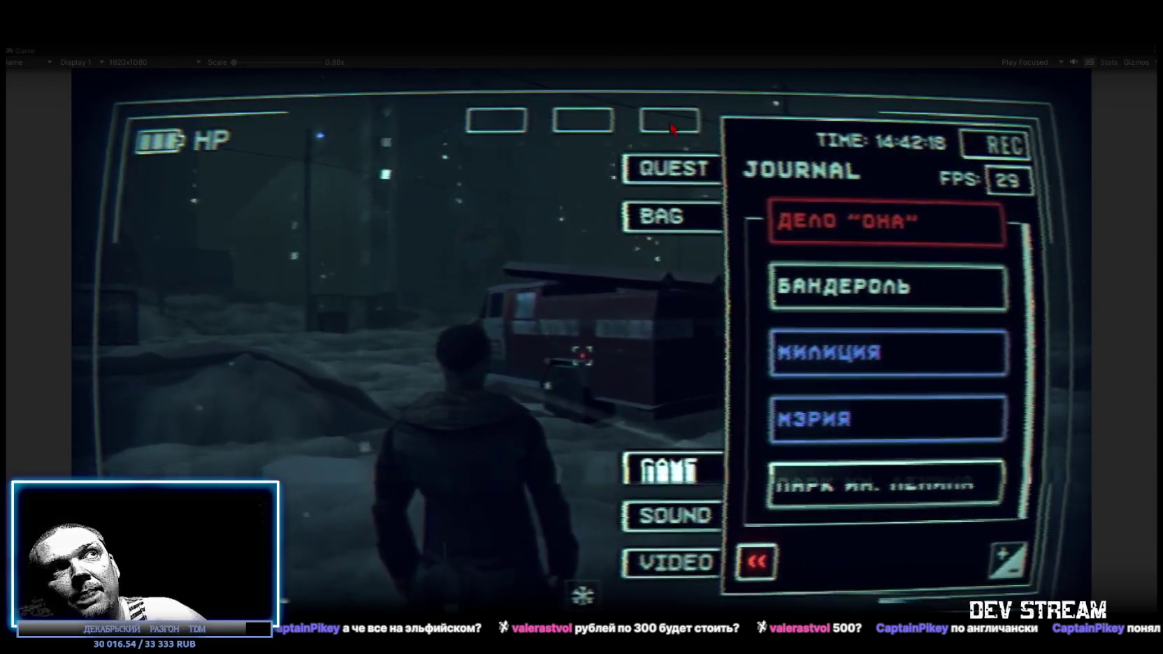
Lower the MUSIC volume slightly below full in the sound settings
{"action": "left_click", "coordinate": [673, 233]}
{"action": "left_click", "coordinate": [670, 467]}
{"action": "left_click", "coordinate": [671, 516]}
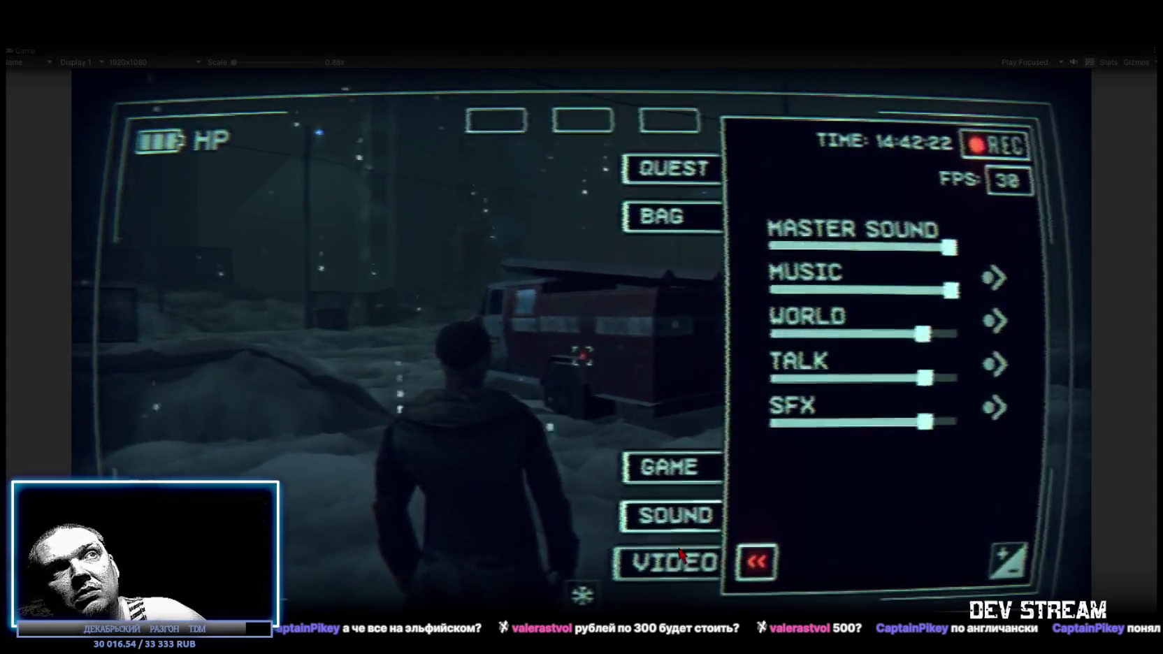
{"action": "left_click", "coordinate": [671, 563]}
{"action": "left_click", "coordinate": [692, 466]}
{"action": "left_click", "coordinate": [686, 514]}
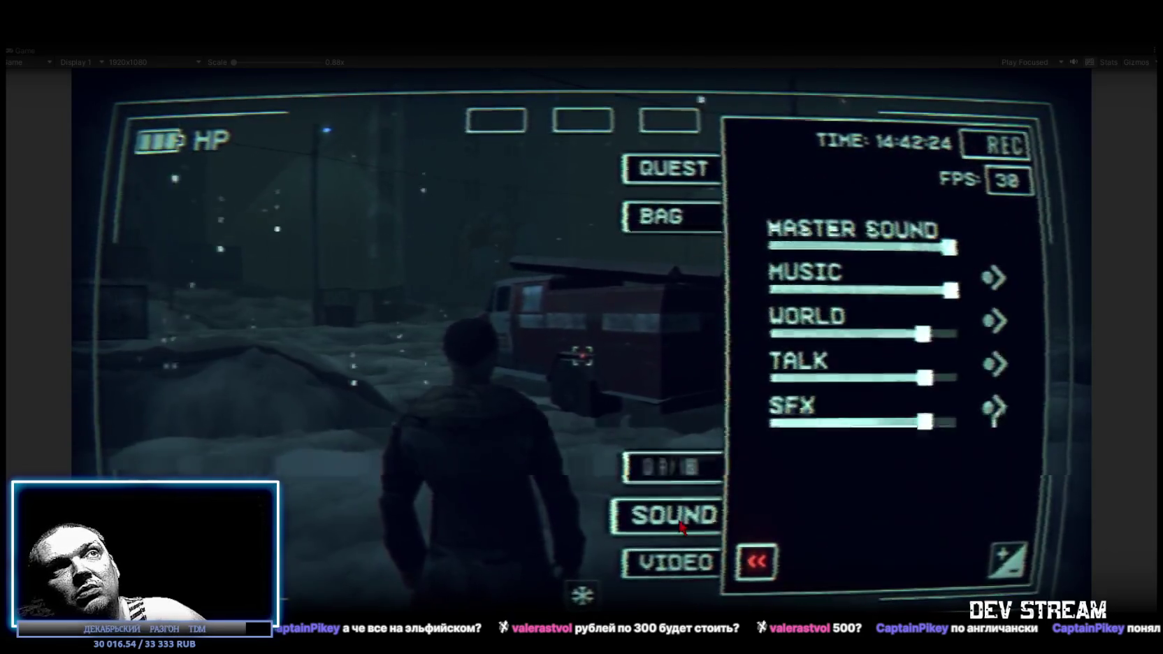
{"action": "left_click_drag", "start_coordinate": [949, 290], "coordinate": [921, 292]}
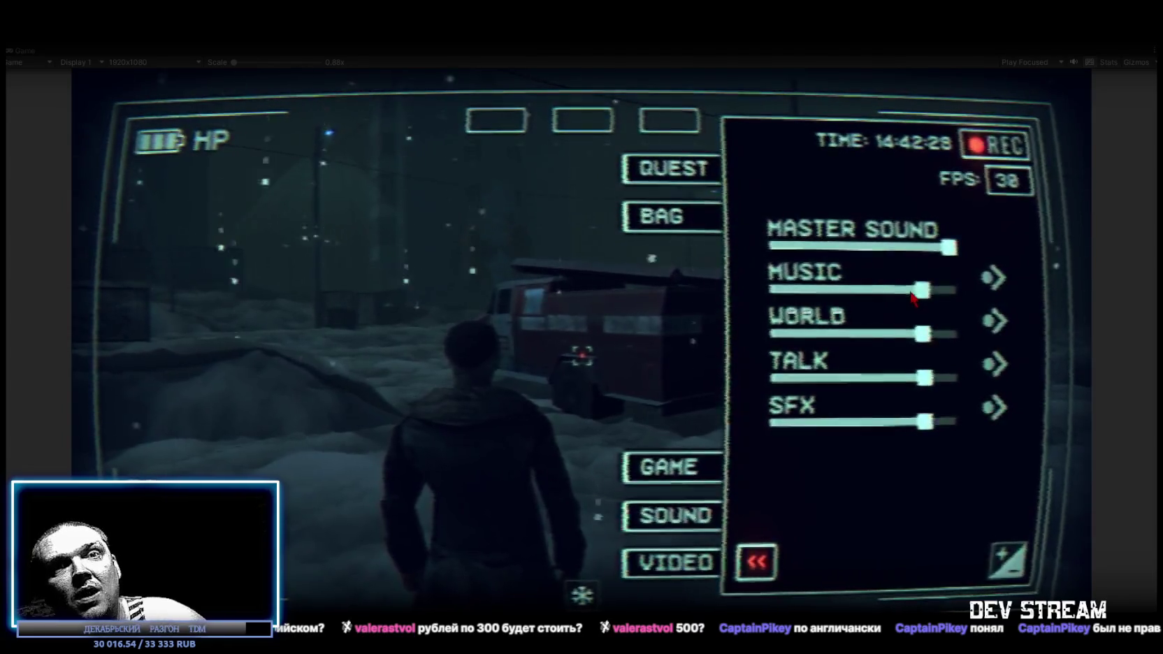
Read the ДЕЛО "ОНА" quest description in the journal, then resume play
{"action": "key", "text": "j"}
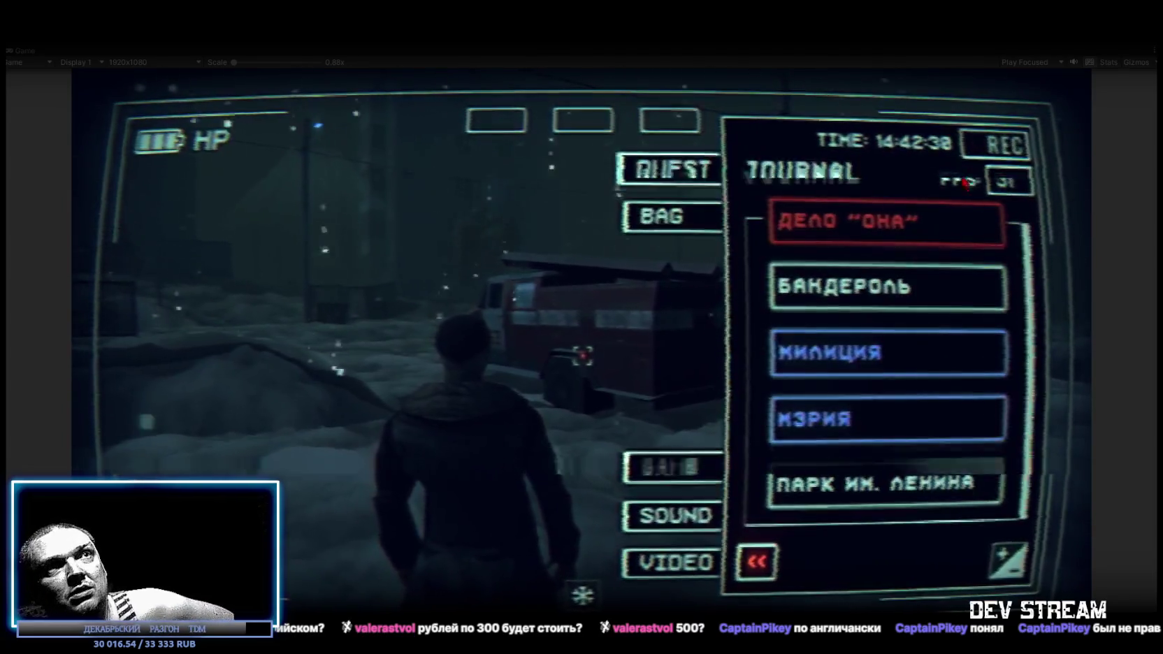
{"action": "left_click", "coordinate": [884, 424]}
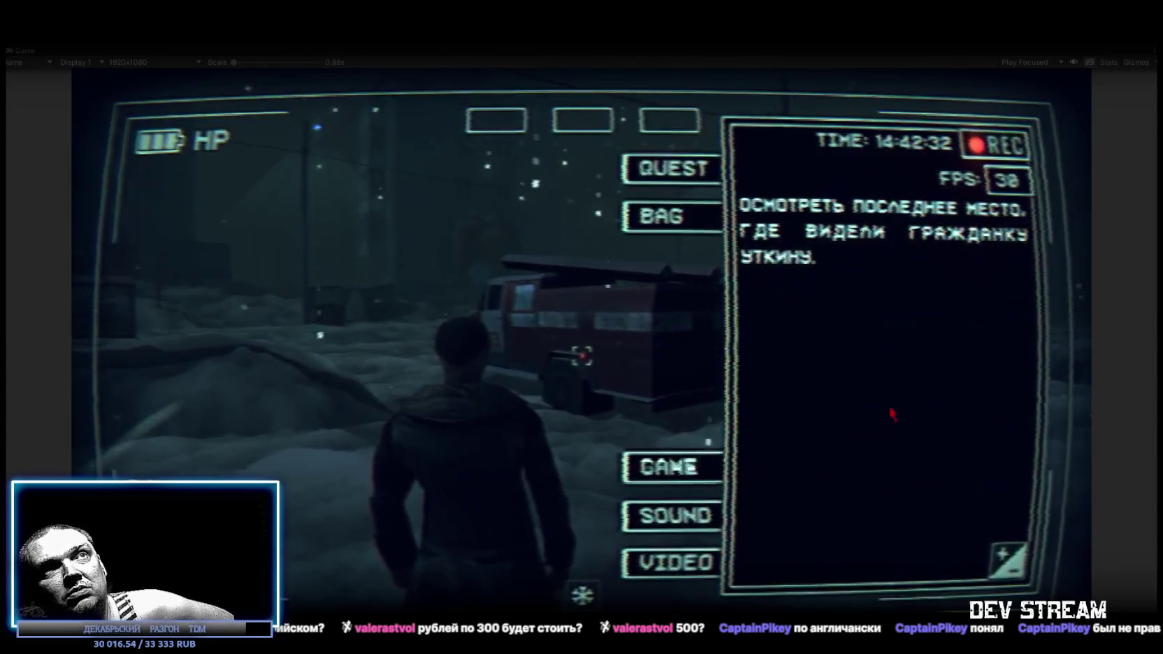
{"action": "key", "text": "Escape"}
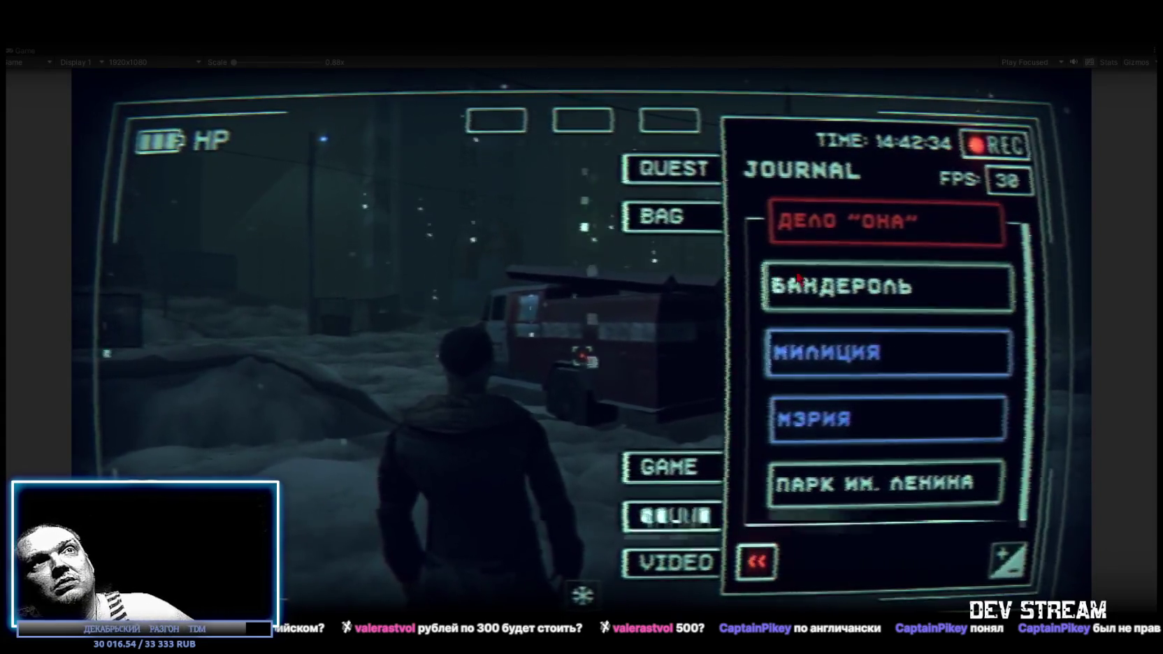
{"action": "key", "text": "Escape"}
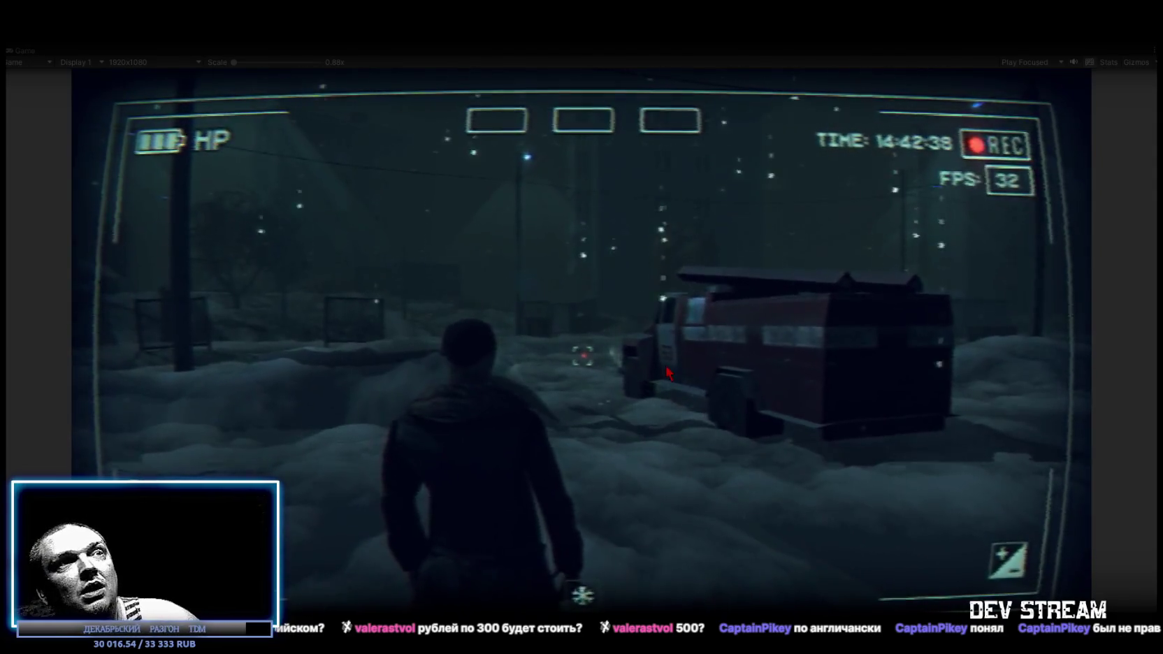
Exit the game to its main menu from the camera menu
{"action": "key", "text": "Escape"}
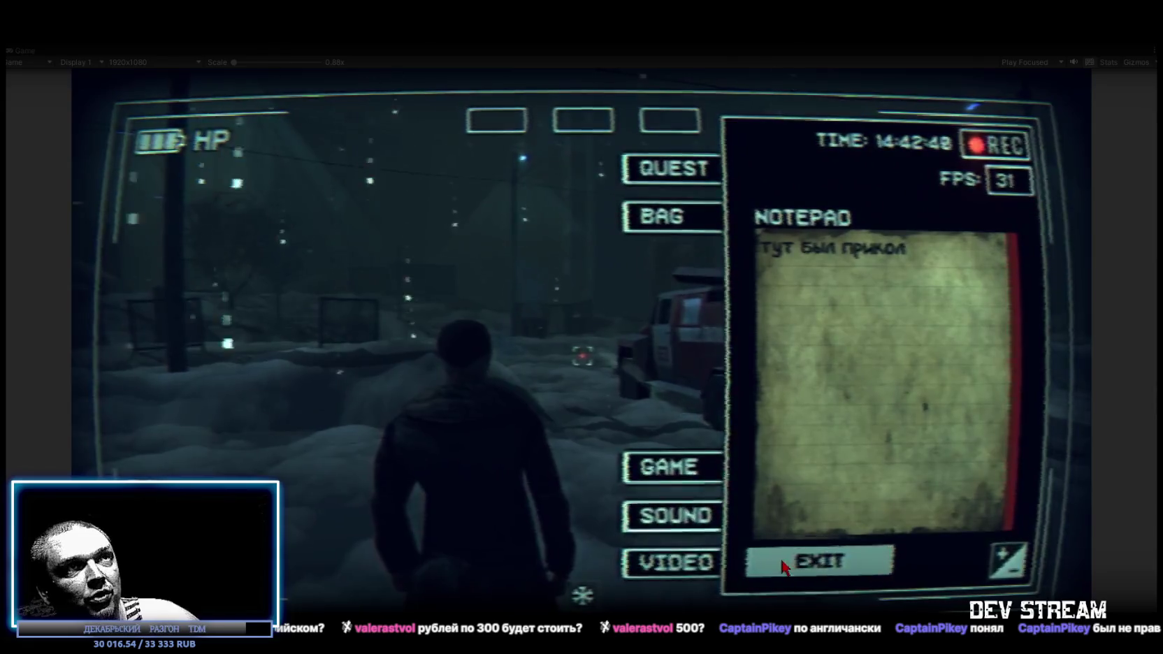
{"action": "left_click", "coordinate": [821, 568]}
{"action": "left_click", "coordinate": [499, 478]}
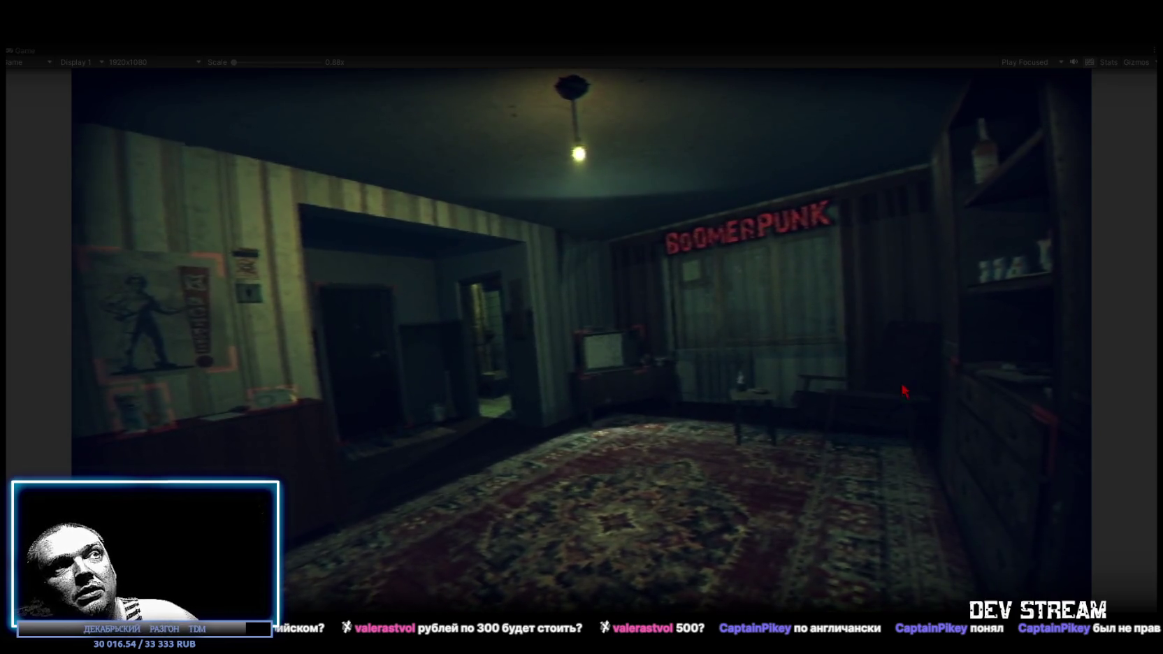
Preview the TV, doorway credits, radio sound settings and desk social-links stations, returning to the room overview each time
{"action": "left_click", "coordinate": [611, 353]}
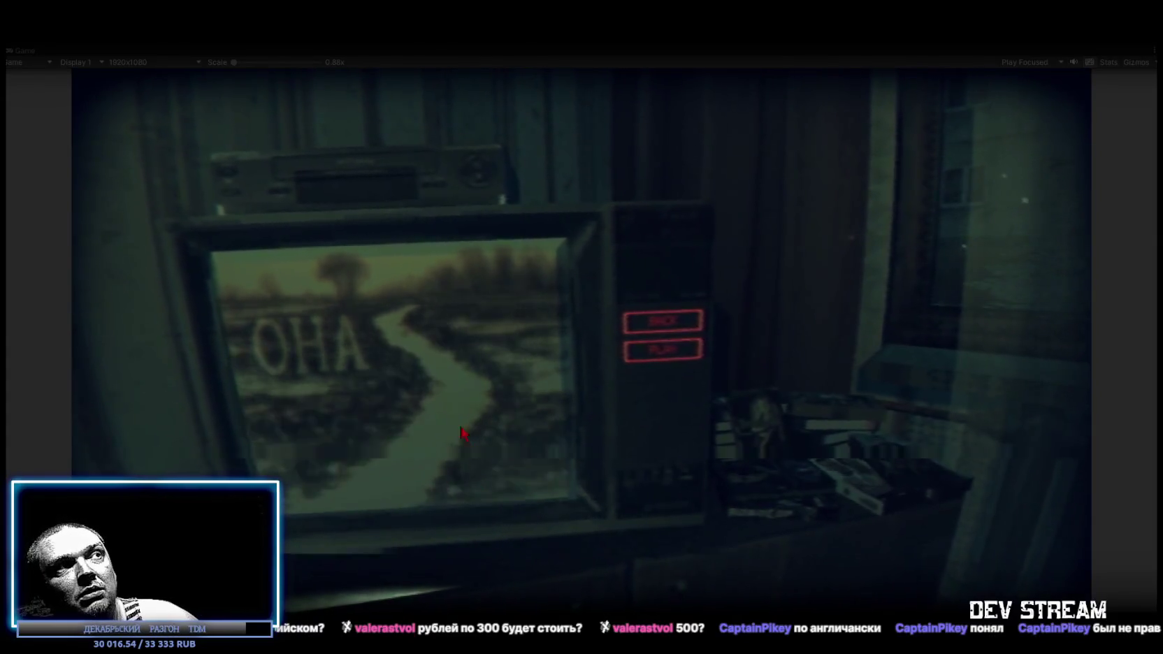
{"action": "key", "text": "Escape"}
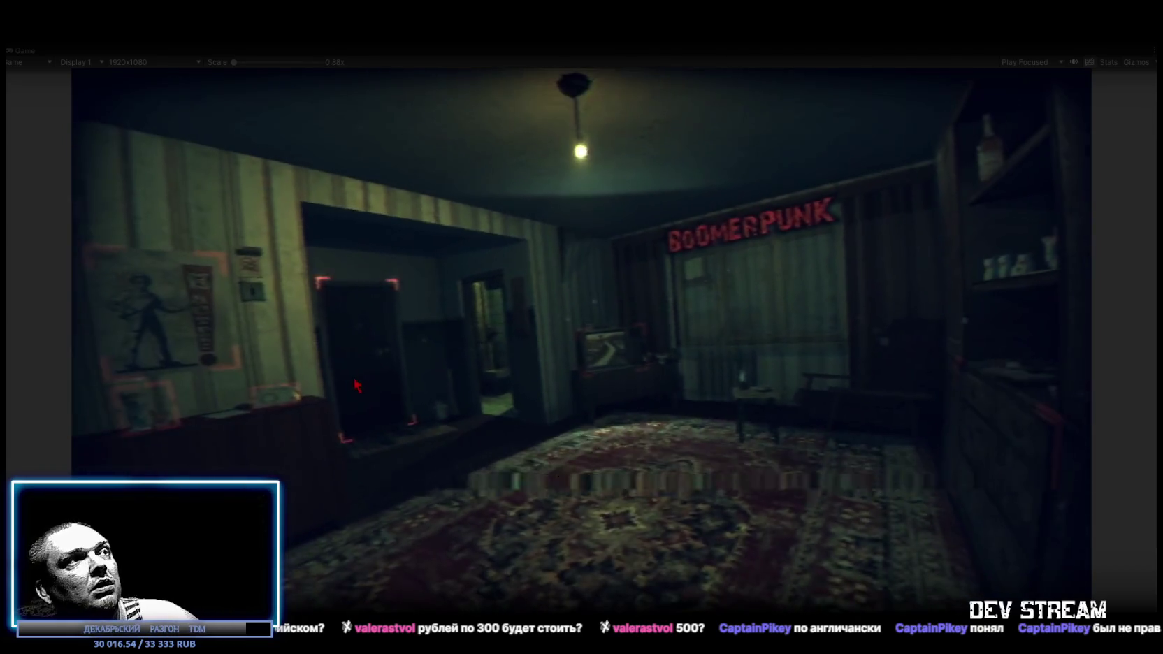
{"action": "left_click", "coordinate": [357, 383]}
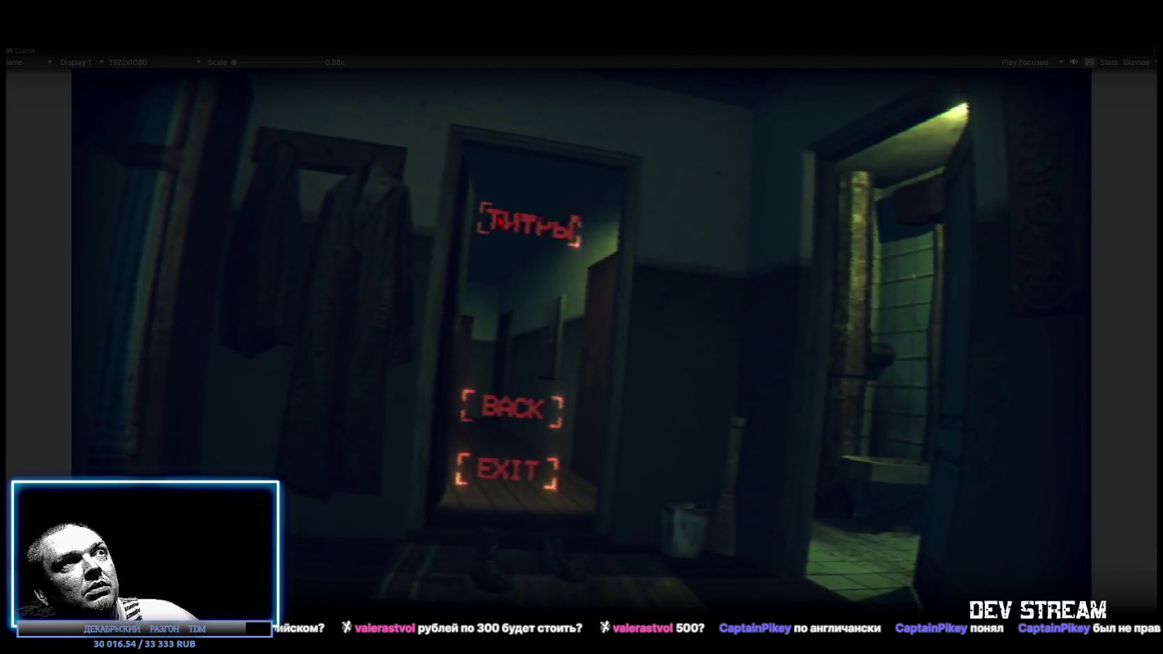
{"action": "left_click", "coordinate": [483, 406]}
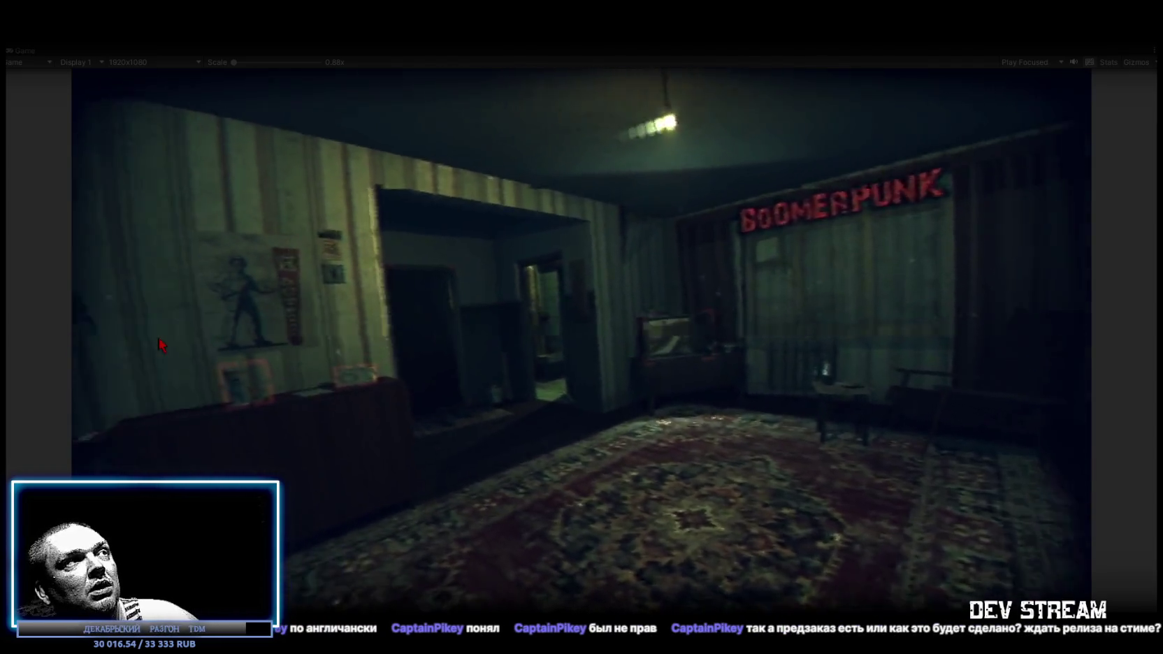
{"action": "left_click", "coordinate": [160, 340]}
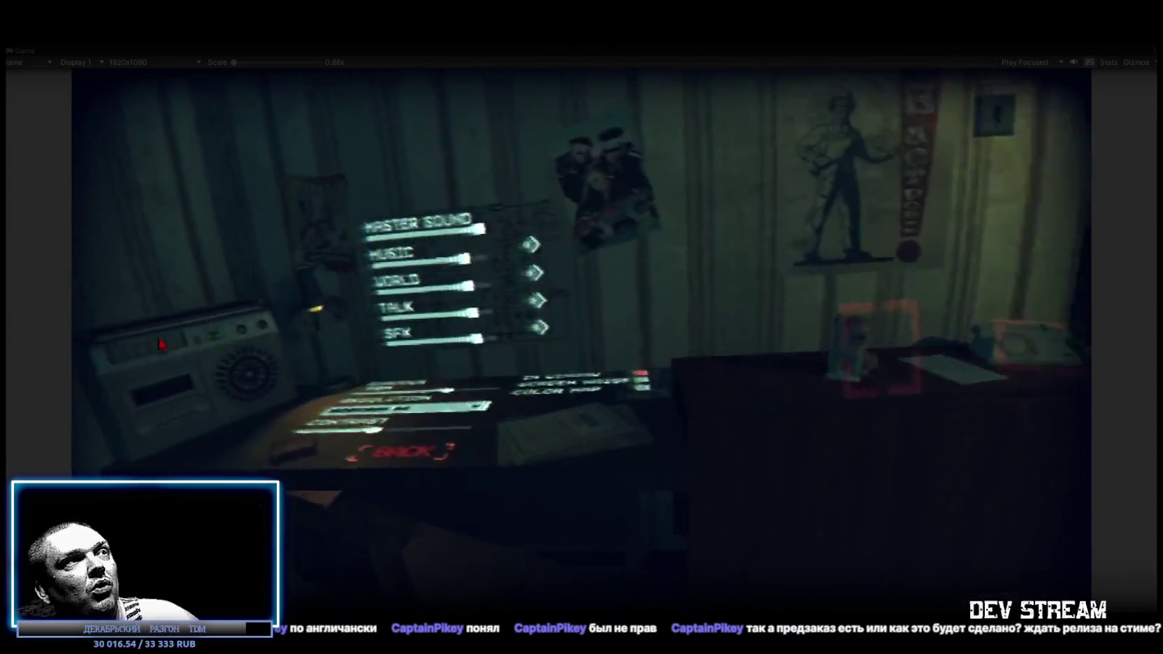
{"action": "left_click", "coordinate": [519, 572]}
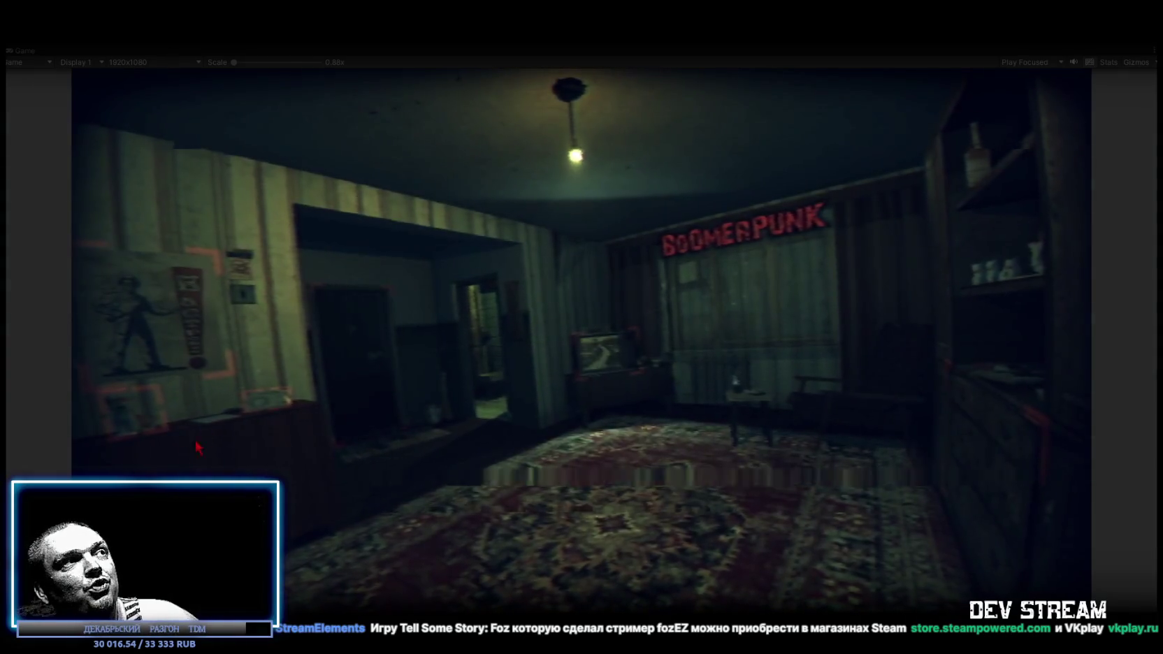
{"action": "left_click", "coordinate": [196, 434]}
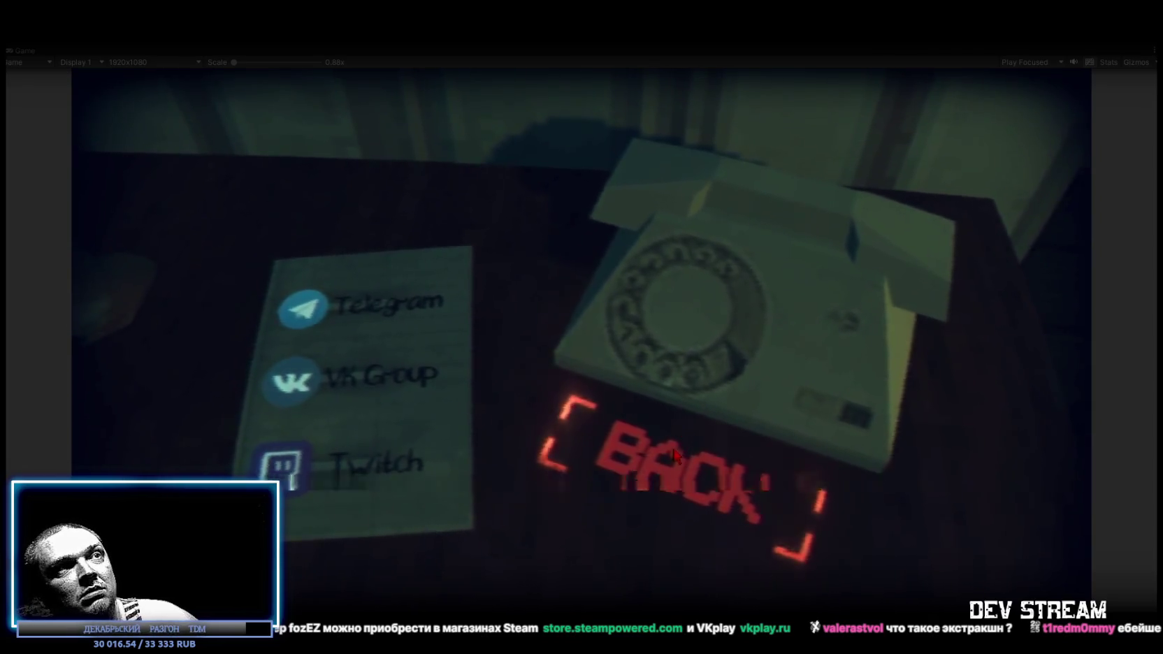
{"action": "left_click", "coordinate": [690, 427]}
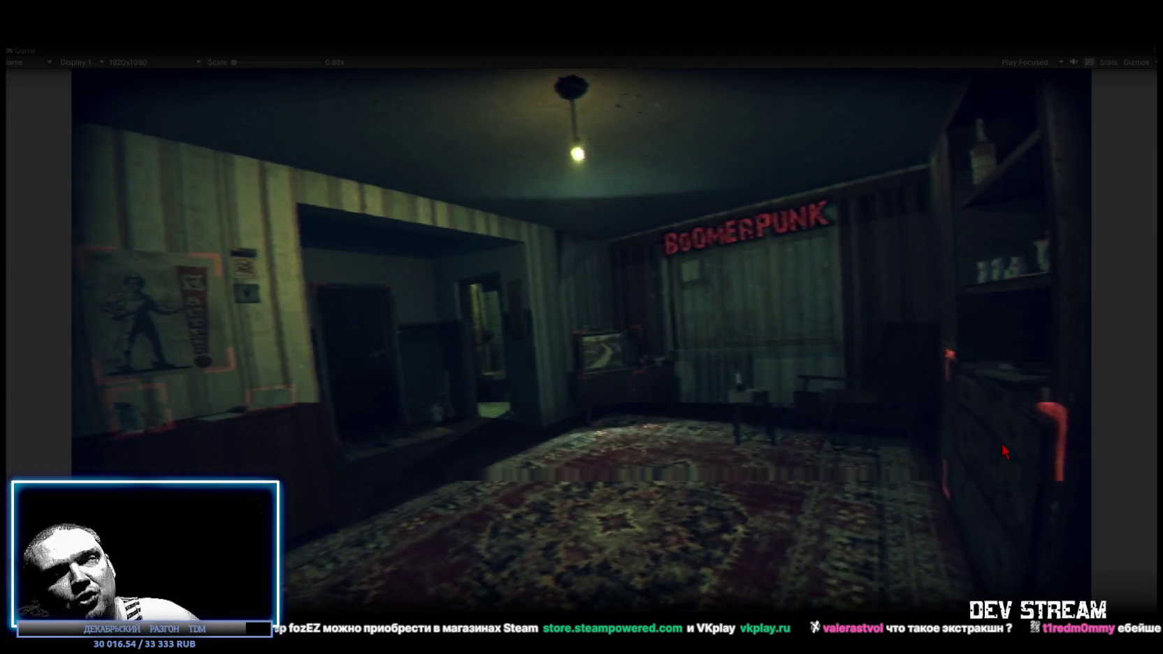
Inspect and pull open the red-outlined cabinet drawer, then move to the computer desk station
{"action": "left_click", "coordinate": [1001, 443]}
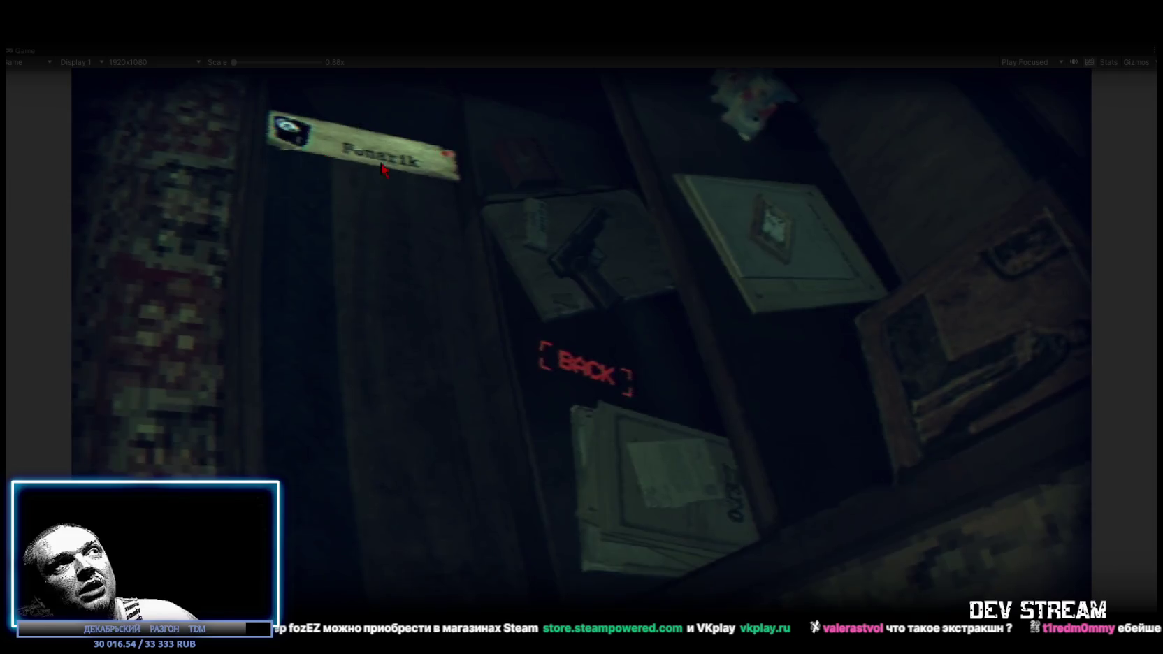
{"action": "left_click", "coordinate": [568, 353]}
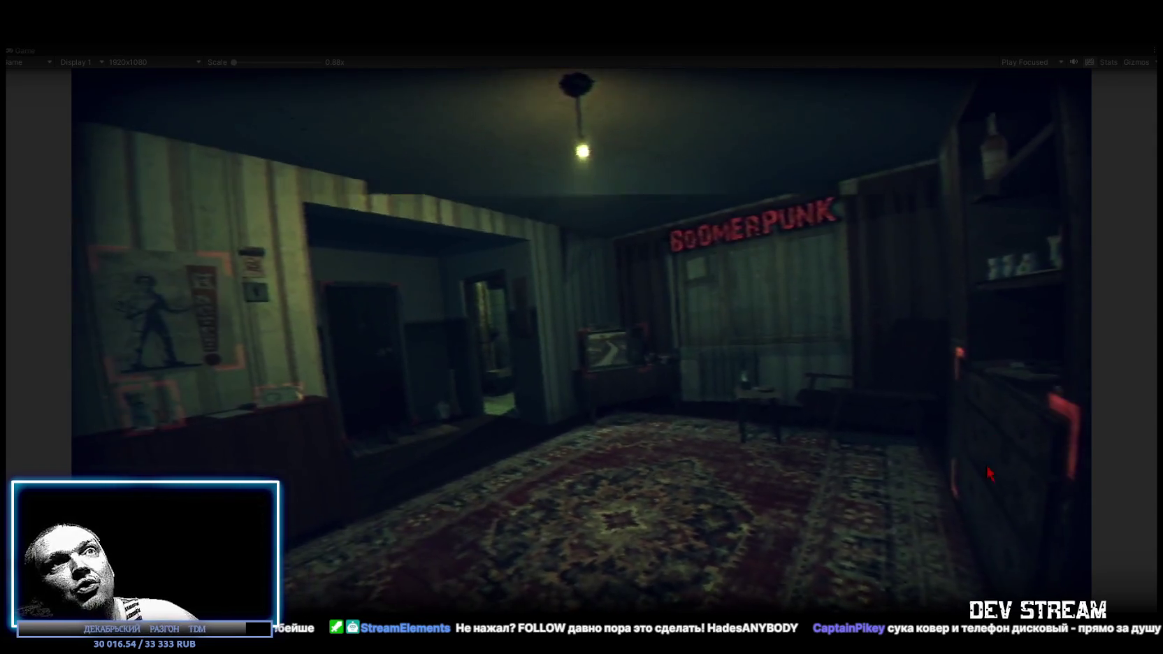
{"action": "left_click", "coordinate": [985, 463]}
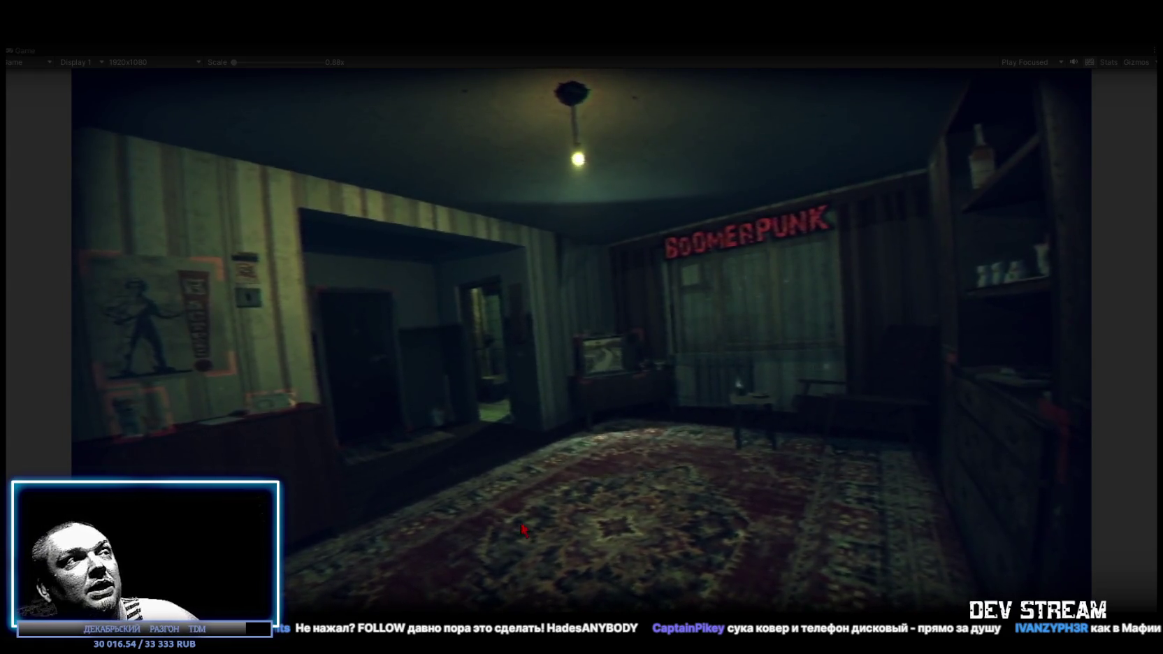
{"action": "left_click", "coordinate": [170, 421]}
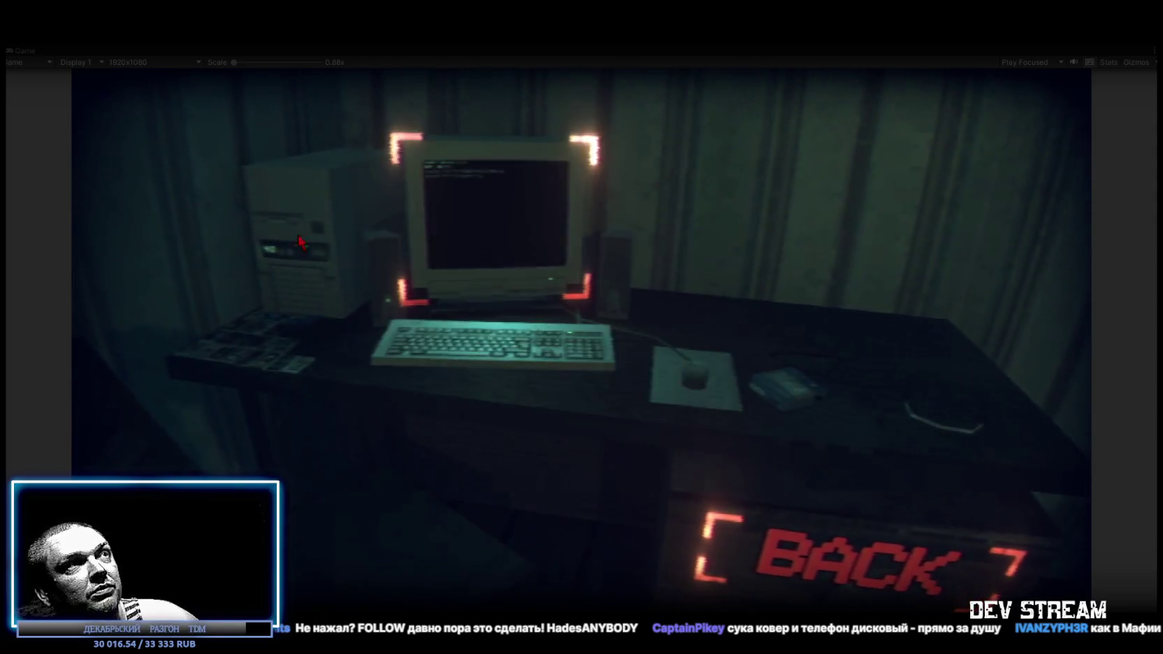
{"action": "left_click", "coordinate": [500, 225]}
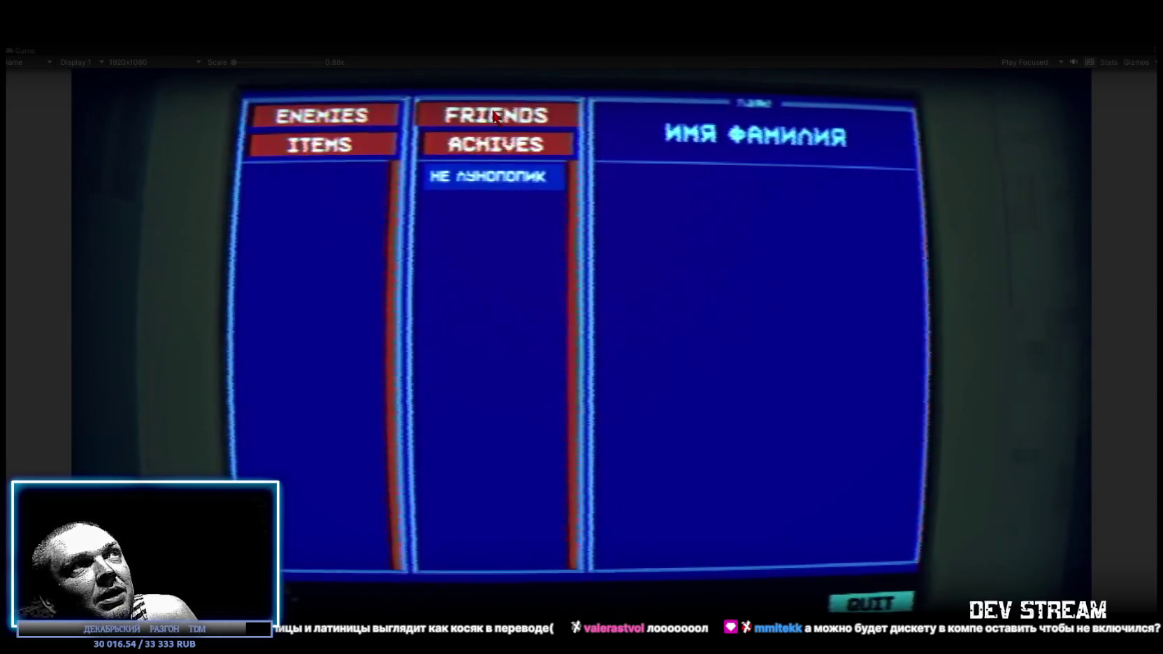
{"action": "left_click", "coordinate": [505, 151]}
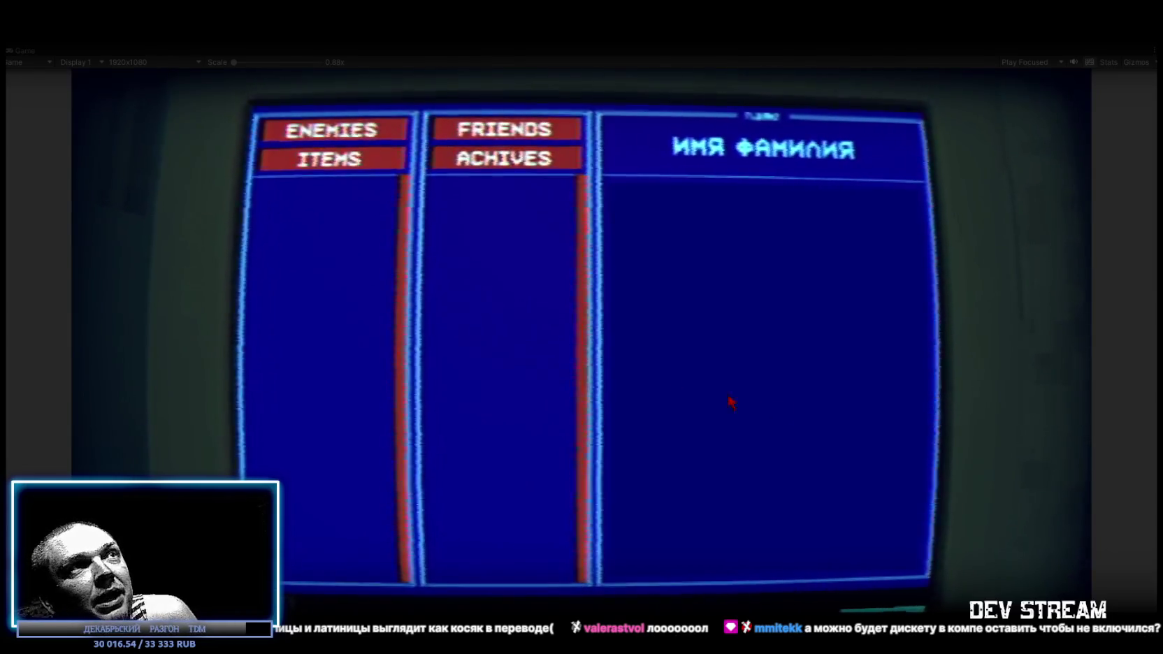
{"action": "left_click", "coordinate": [498, 128]}
{"action": "left_click", "coordinate": [481, 198]}
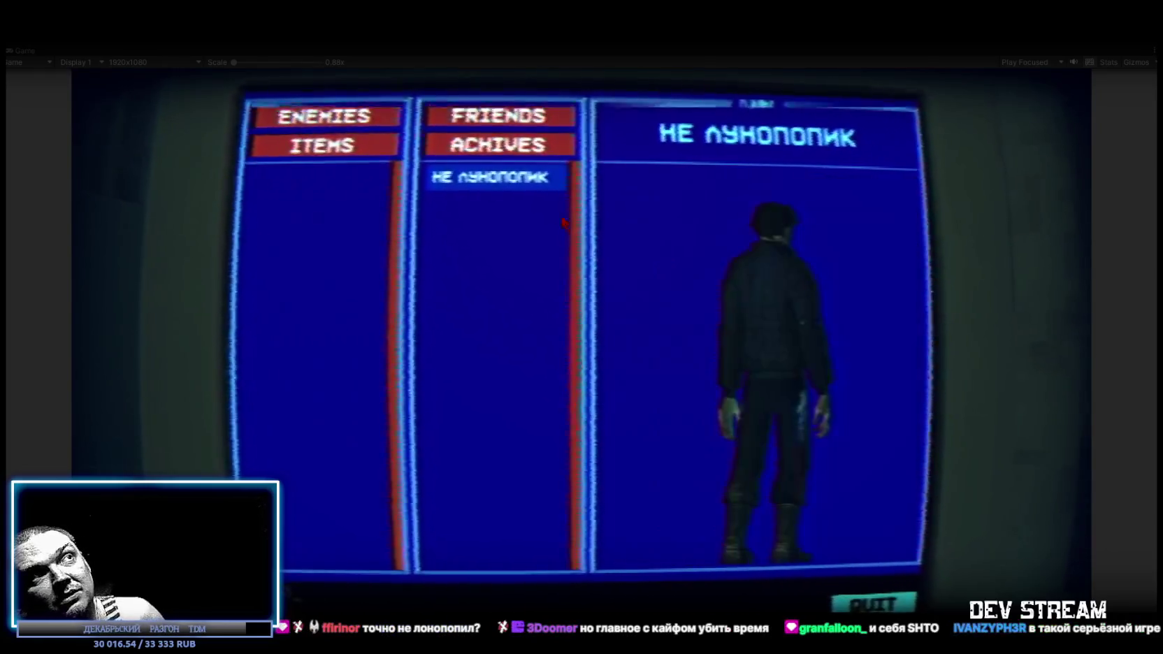
{"action": "key", "text": "Escape"}
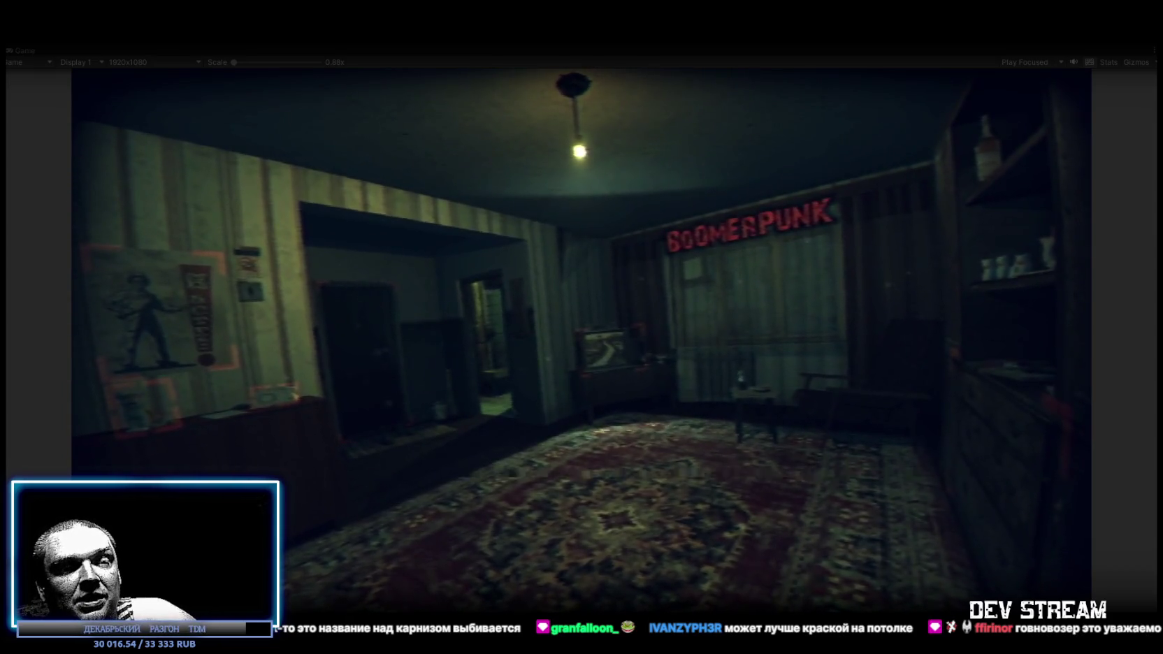
Switch from the Unity playtest over to the Steam library
{"action": "key", "text": "alt+Tab"}
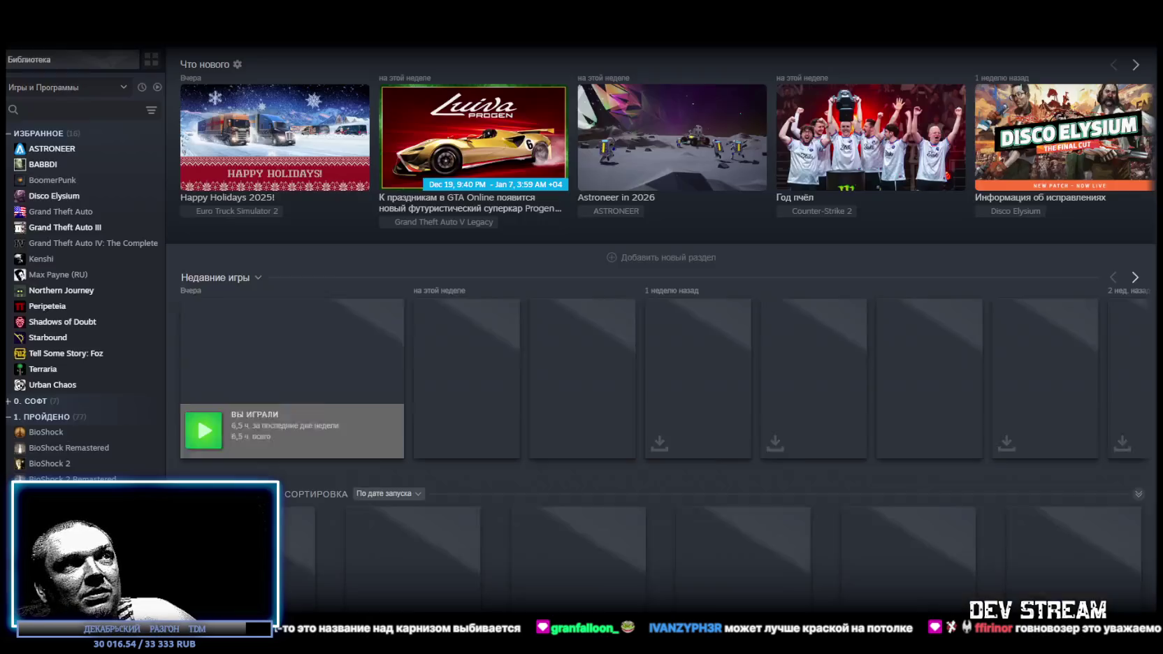
Select Tell Some Story: Foz in the Steam library and launch it with ИГРАТЬ
{"action": "left_click", "coordinate": [429, 576]}
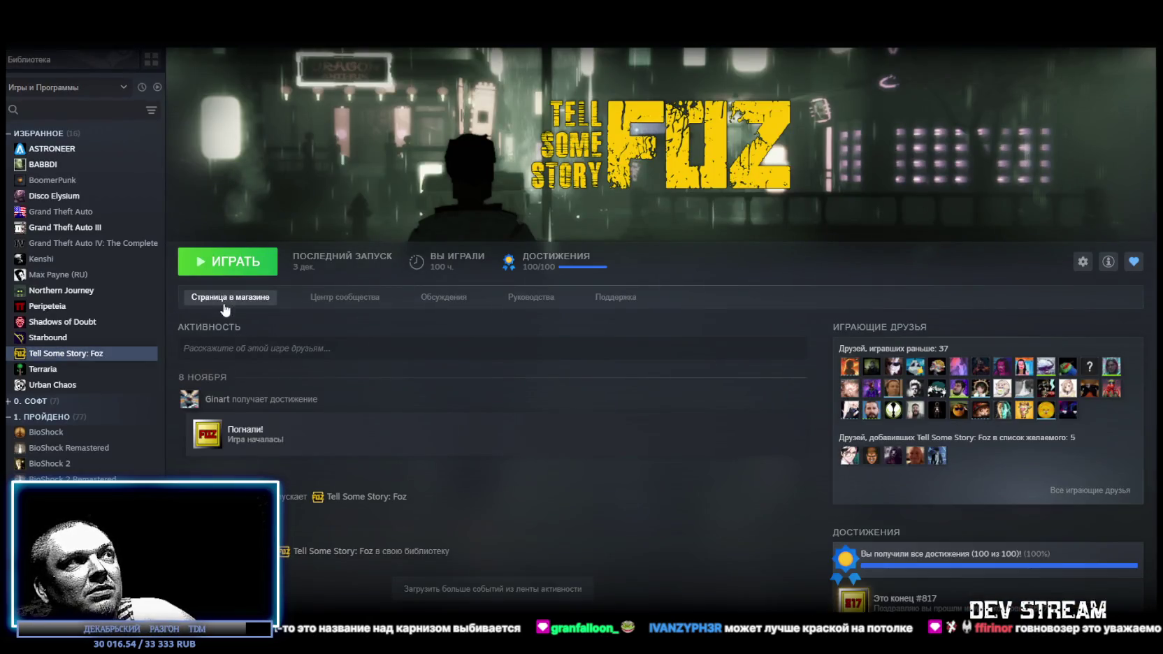
{"action": "left_click", "coordinate": [241, 261]}
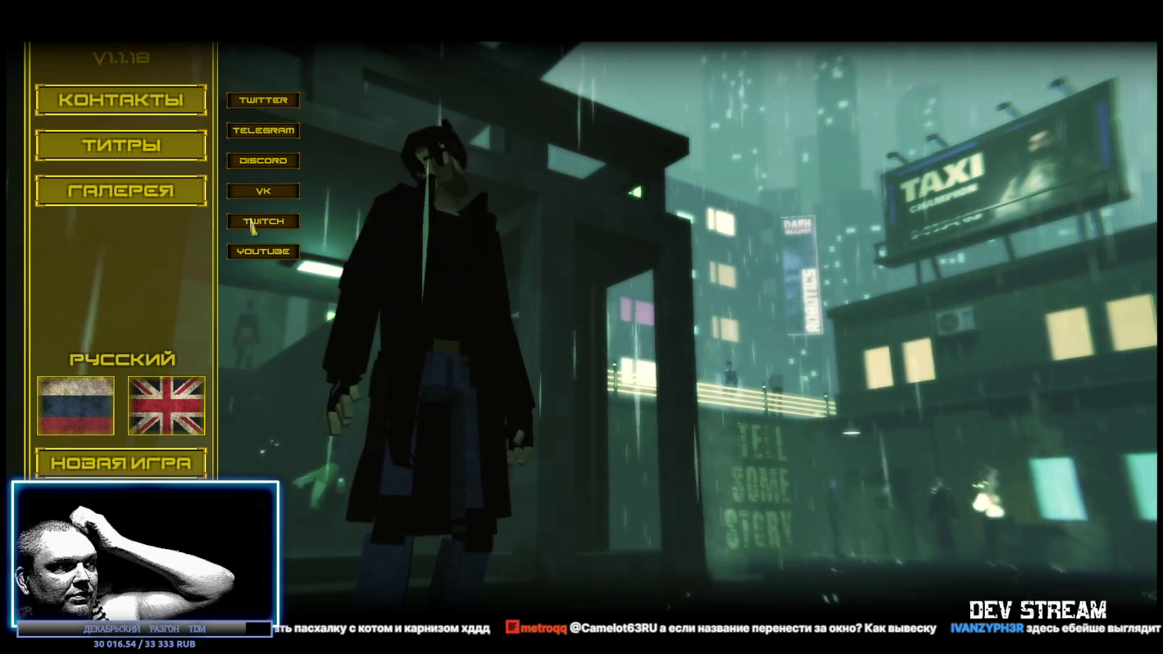
Browse Foz's ГАЛЕРЕЯ character gallery, then quit the game via Esc and confirm
{"action": "left_click", "coordinate": [143, 203]}
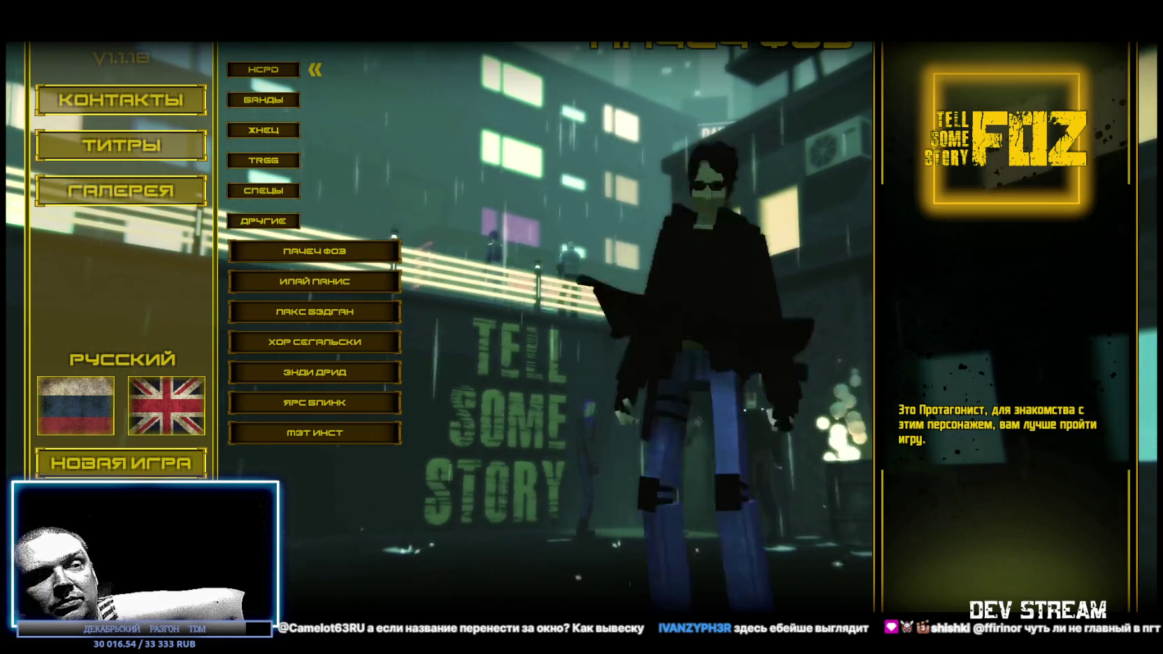
{"action": "key", "text": "Escape"}
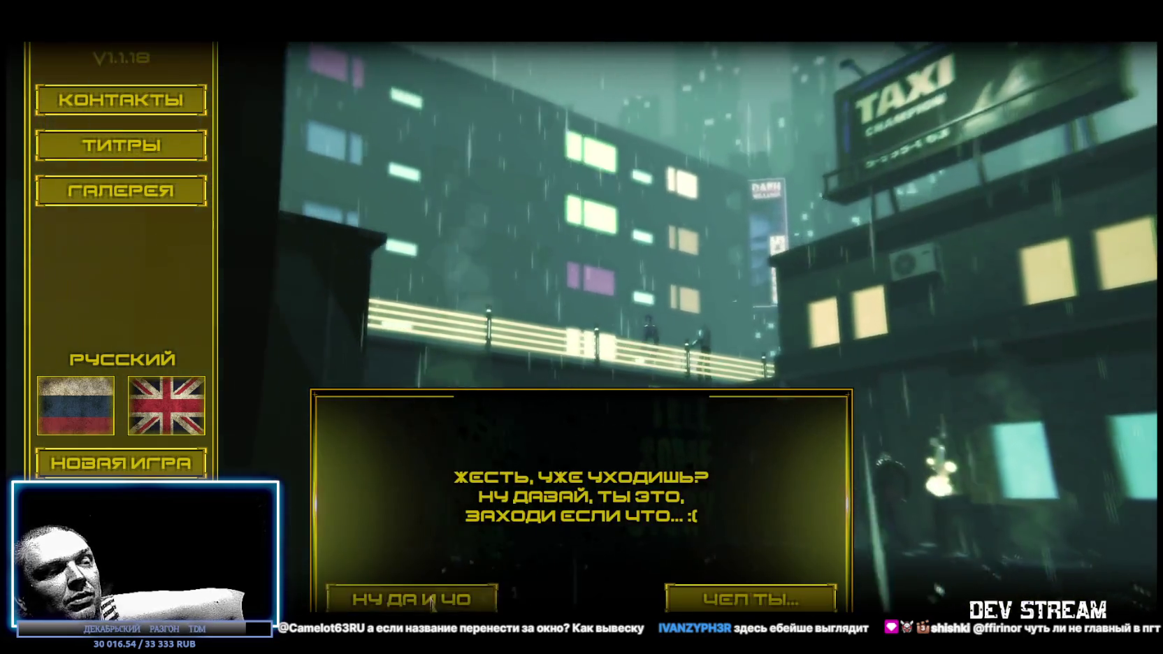
{"action": "left_click", "coordinate": [431, 601]}
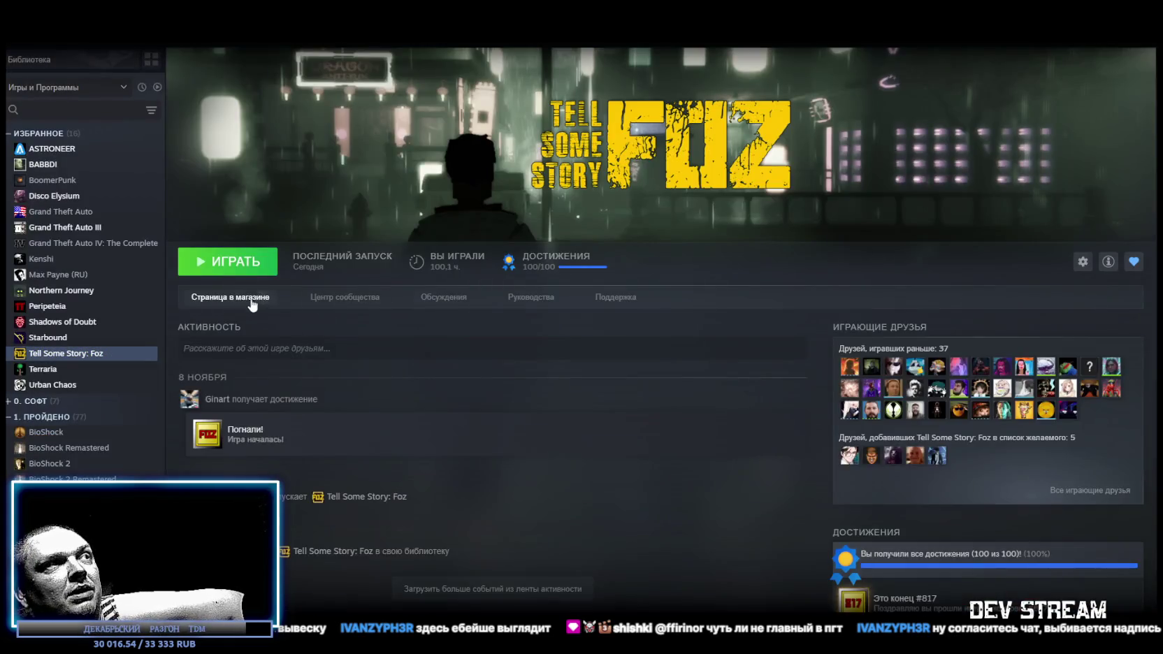
Jump to Foz's user reviews on its store page and expand the review history chart
{"action": "left_click", "coordinate": [230, 298]}
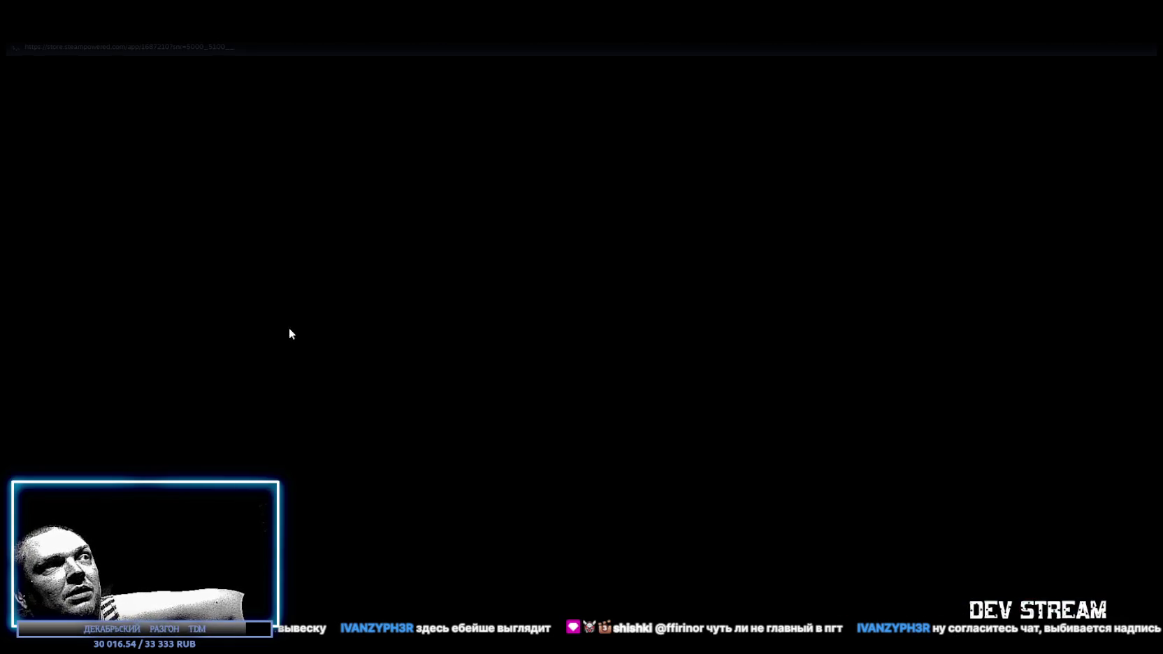
{"action": "scroll", "coordinate": [656, 482], "scroll_direction": "down", "scroll_amount": 4}
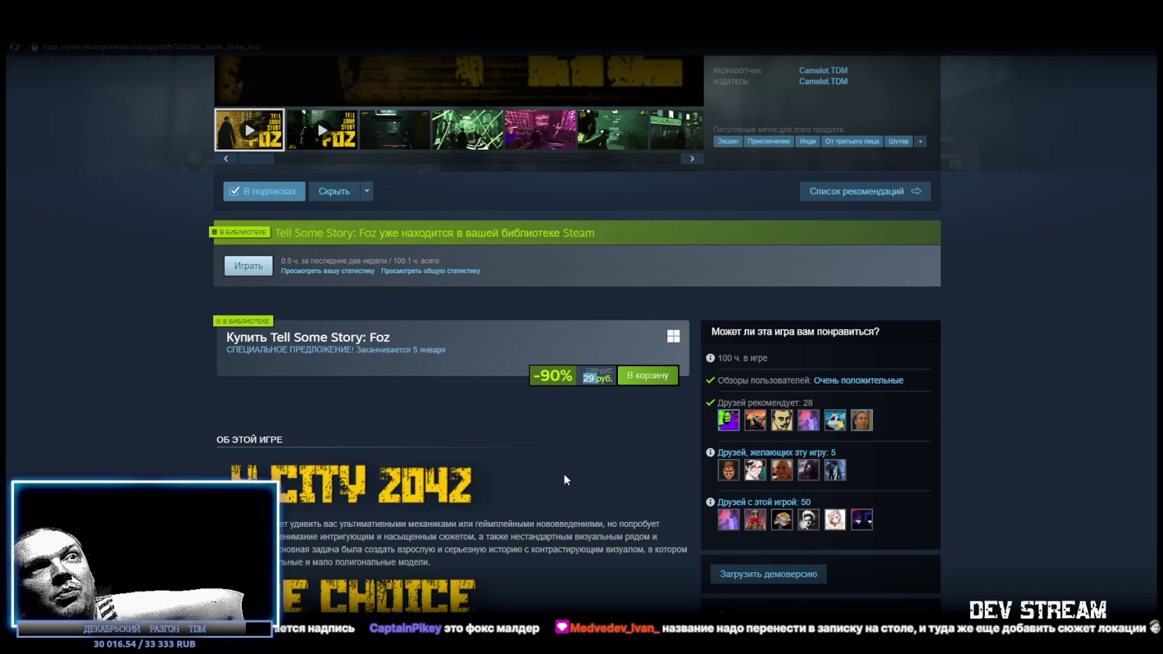
{"action": "scroll", "coordinate": [563, 467], "scroll_direction": "up", "scroll_amount": 4}
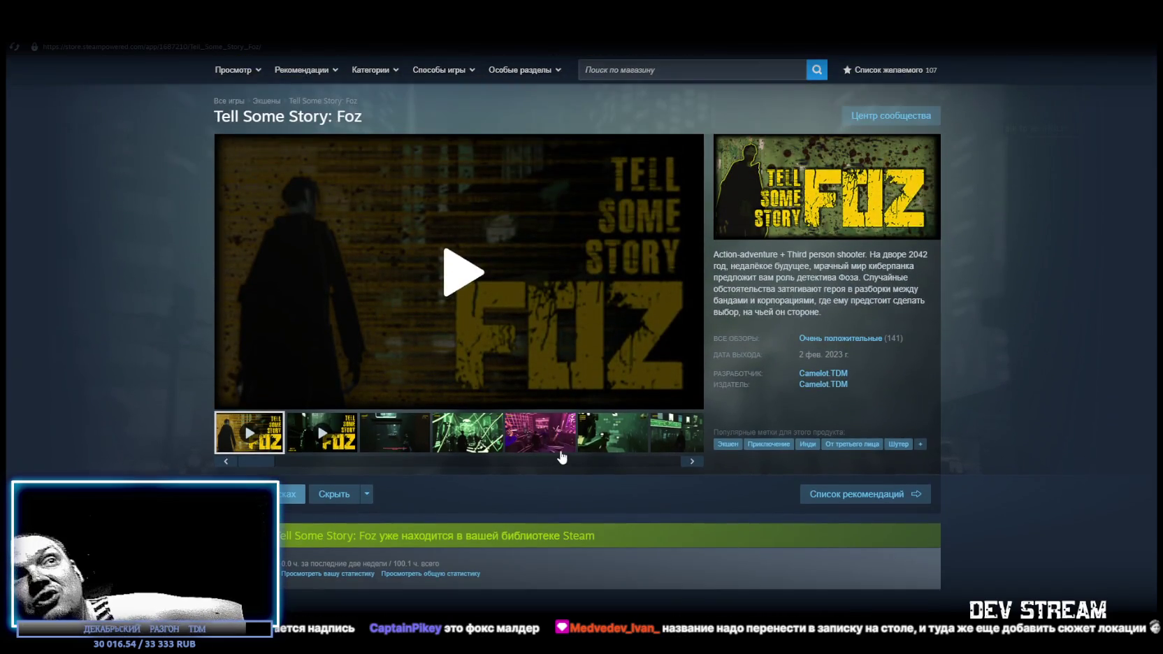
{"action": "left_click", "coordinate": [842, 338]}
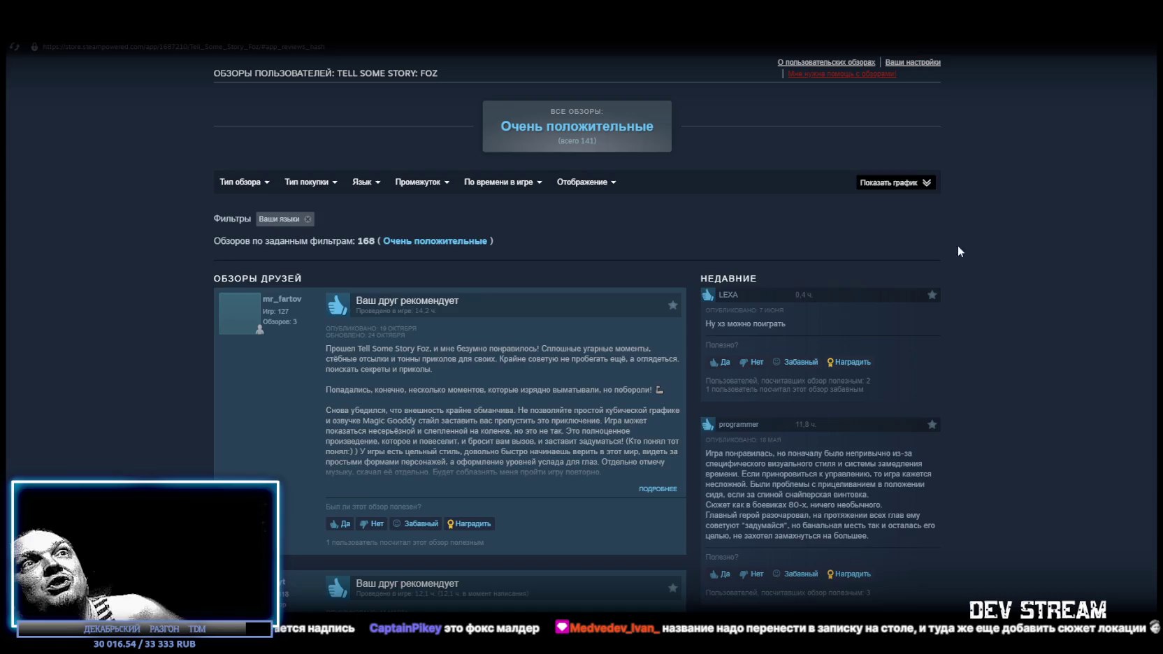
{"action": "left_click", "coordinate": [930, 183]}
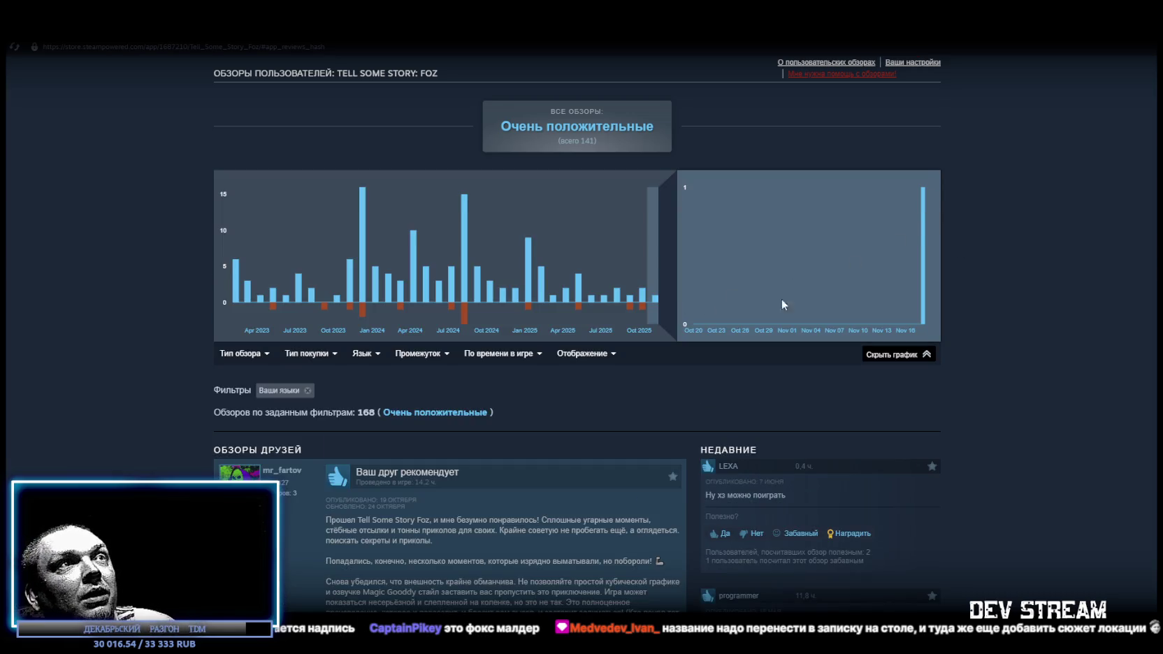
{"action": "scroll", "coordinate": [679, 505], "scroll_direction": "up", "scroll_amount": 5}
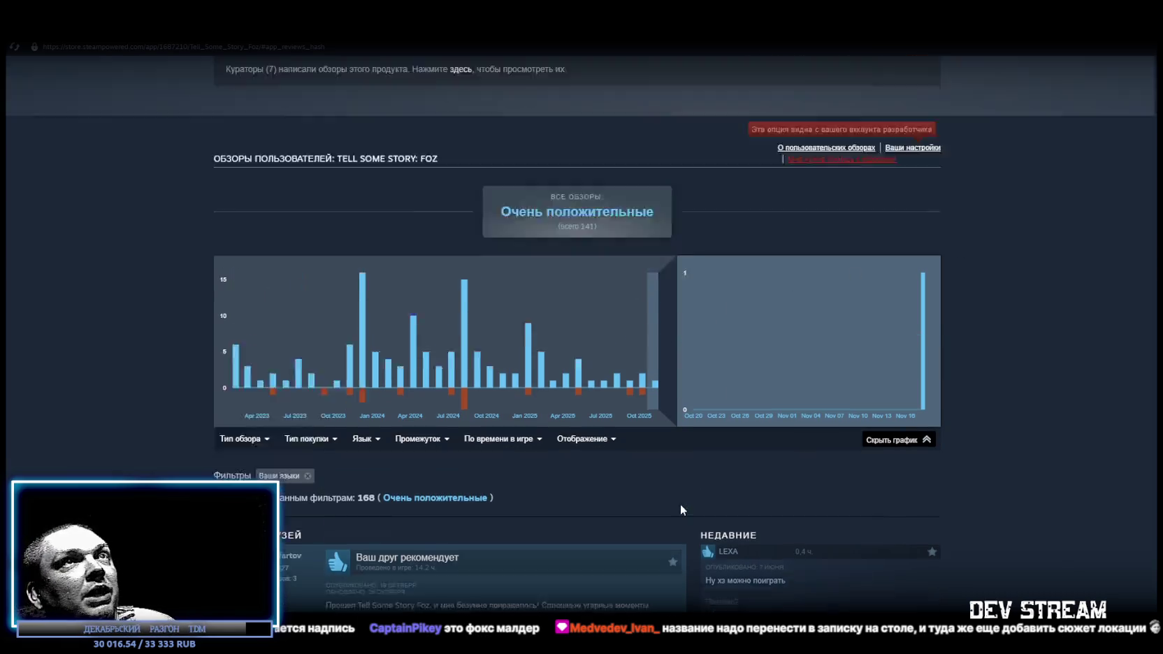
{"action": "scroll", "coordinate": [682, 538], "scroll_direction": "up", "scroll_amount": 10}
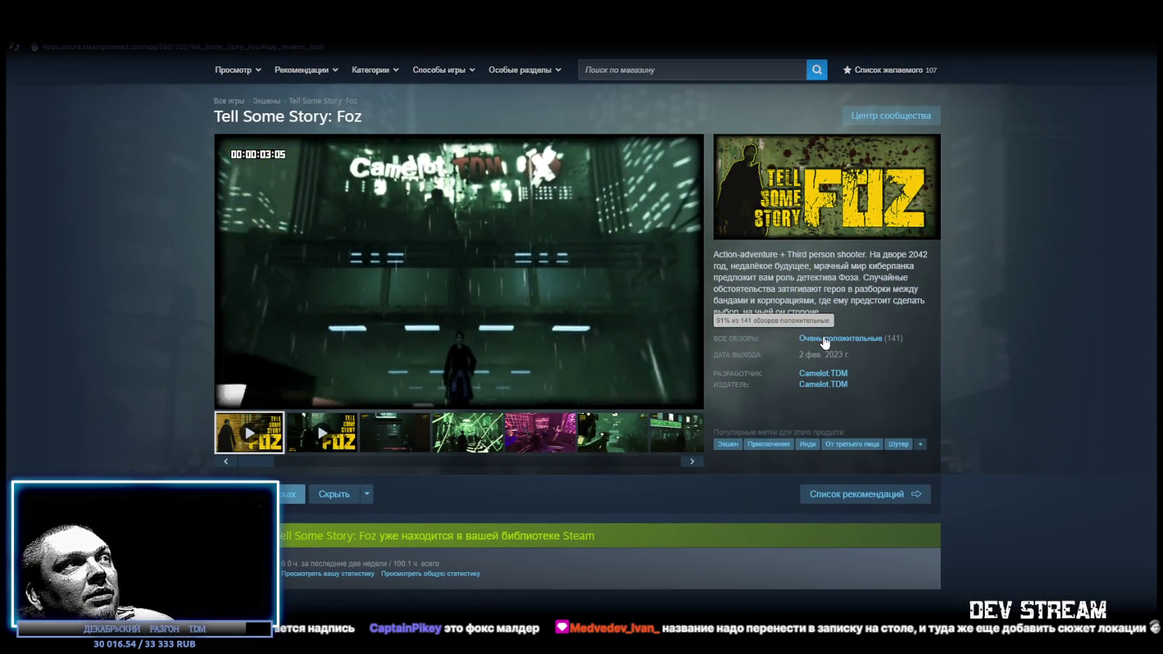
{"action": "mouse_move", "coordinate": [252, 400]}
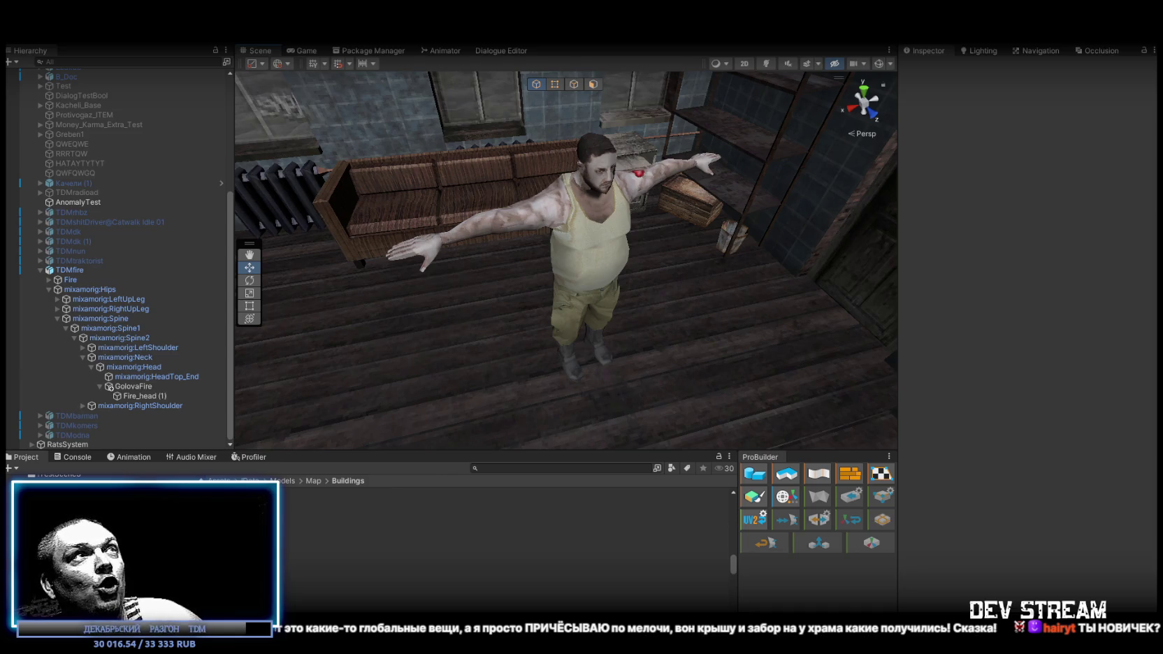
Fly the scene view out to the snowy brick building, then show Foz's Steam library page
{"action": "mouse_move", "coordinate": [599, 238]}
{"action": "left_mouse_down"}
{"action": "mouse_move", "coordinate": [856, 136]}
{"action": "mouse_move", "coordinate": [932, 174]}
{"action": "mouse_move", "coordinate": [793, 224]}
{"action": "mouse_move", "coordinate": [652, 204]}
{"action": "left_mouse_up"}
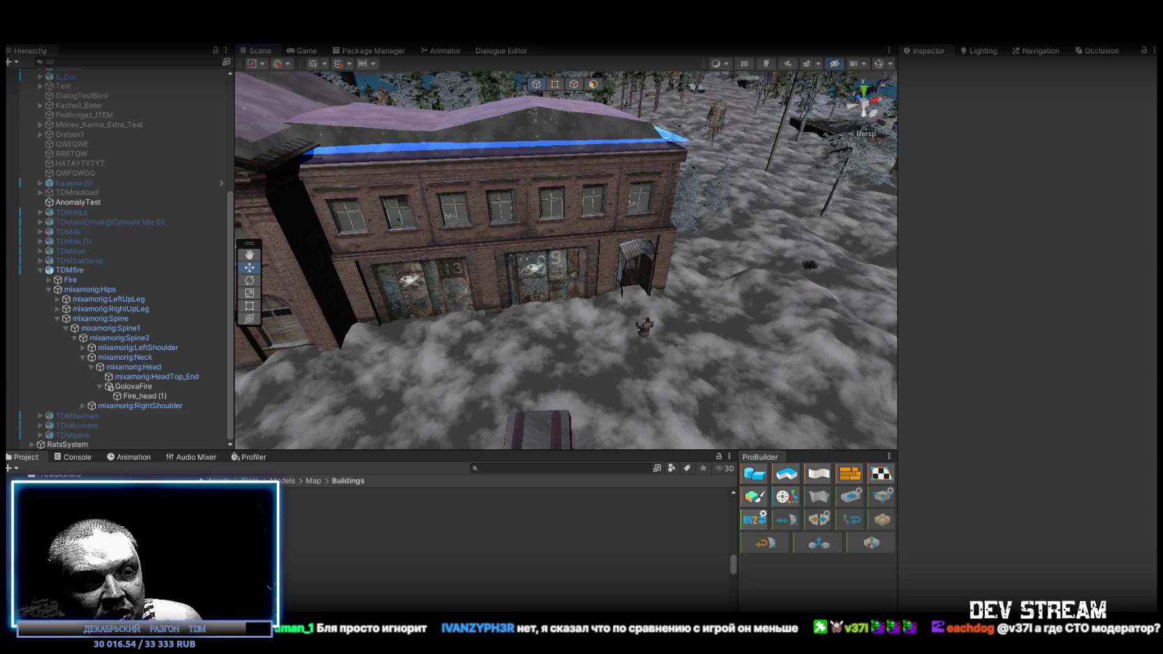
{"action": "key", "text": "alt+Tab"}
{"action": "left_click", "coordinate": [297, 318]}
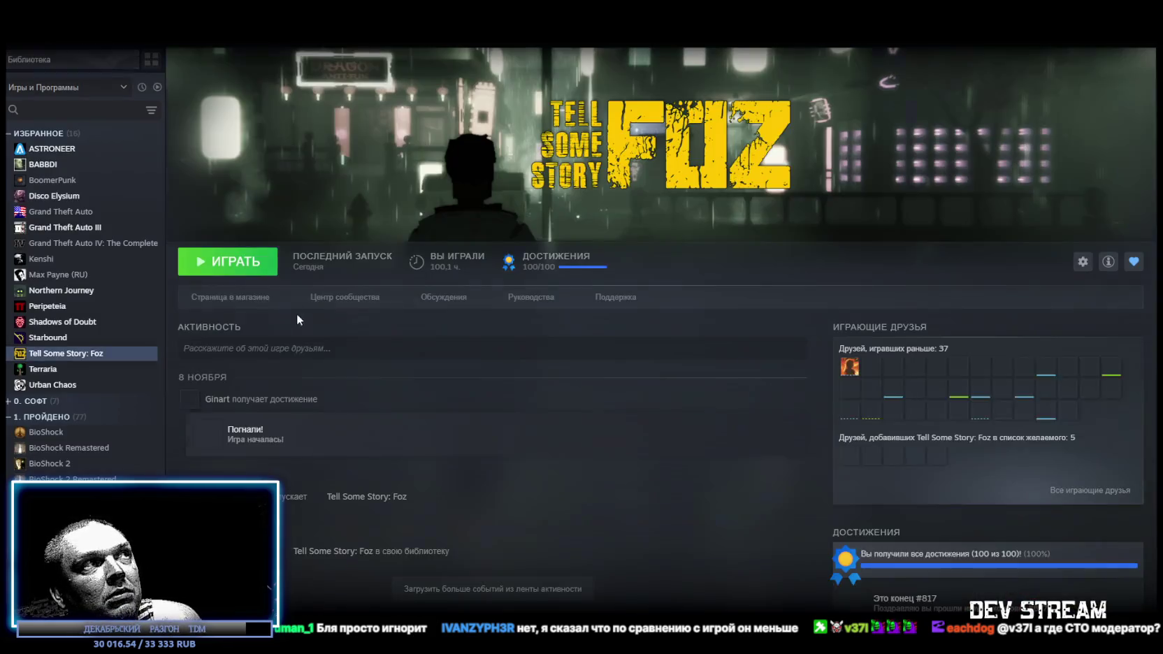
Check Foz's −90% offer at 29 rubles on its store page, then open BoomerPunk's library page
{"action": "left_click", "coordinate": [258, 297]}
{"action": "scroll", "coordinate": [429, 538], "scroll_direction": "down", "scroll_amount": 5}
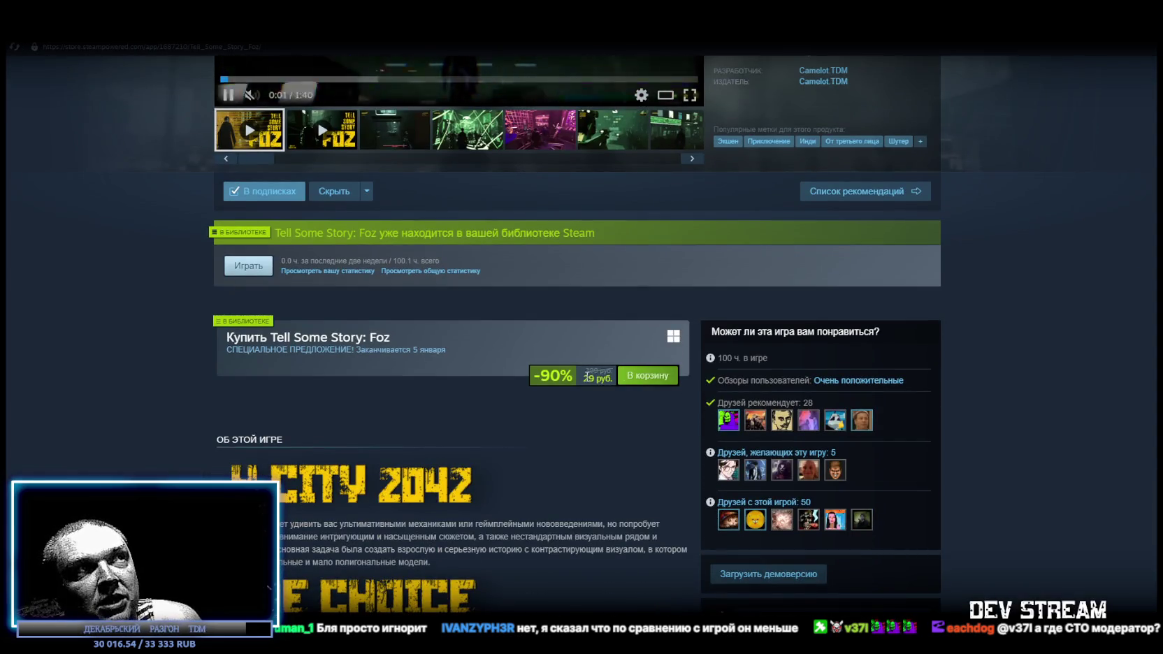
{"action": "double_click", "coordinate": [589, 378]}
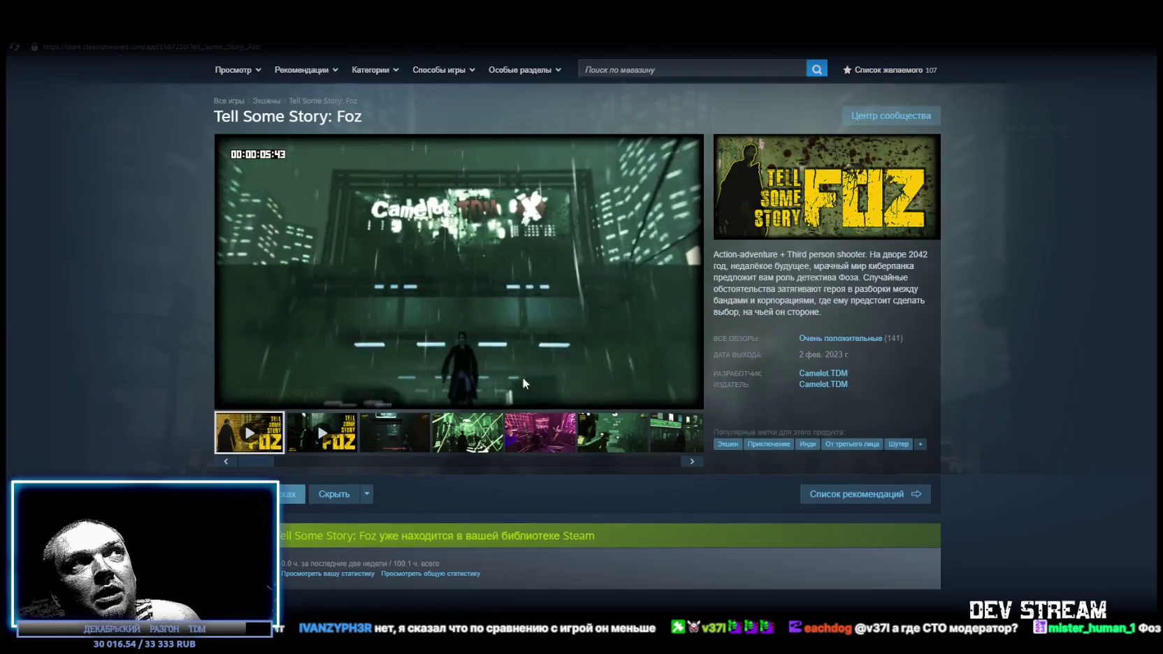
{"action": "scroll", "coordinate": [588, 378], "scroll_direction": "up", "scroll_amount": 5}
{"action": "left_click", "coordinate": [122, 35]}
{"action": "left_click", "coordinate": [63, 180]}
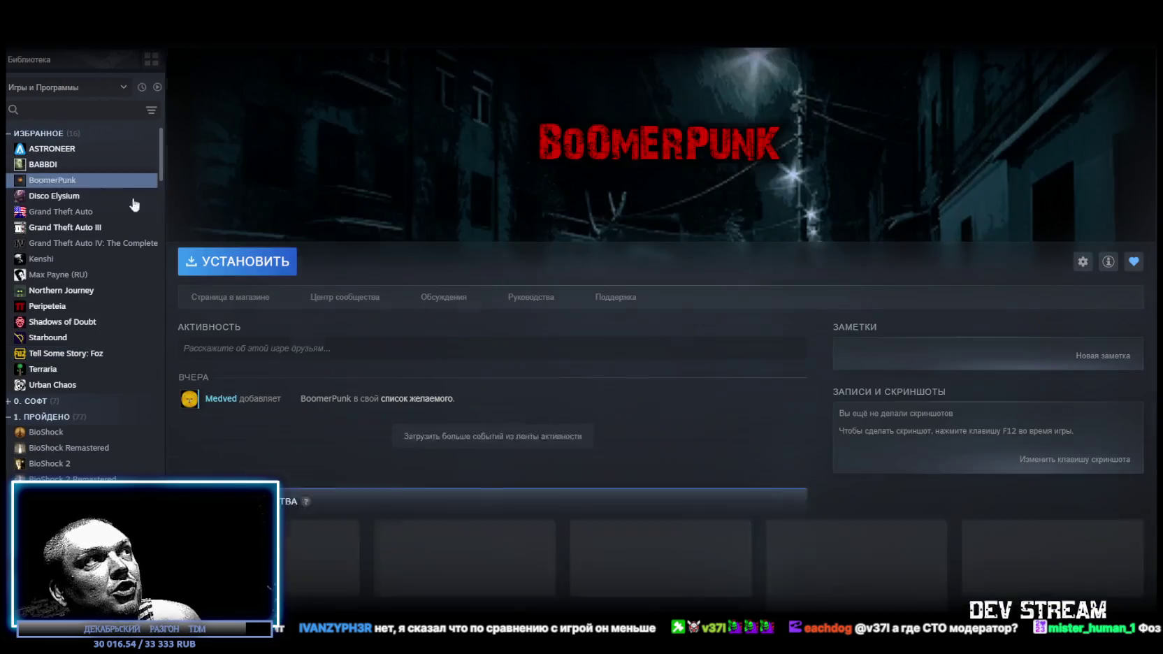
Browse the BoomerPunk store page, then return via its library page to the library home
{"action": "left_click", "coordinate": [258, 299]}
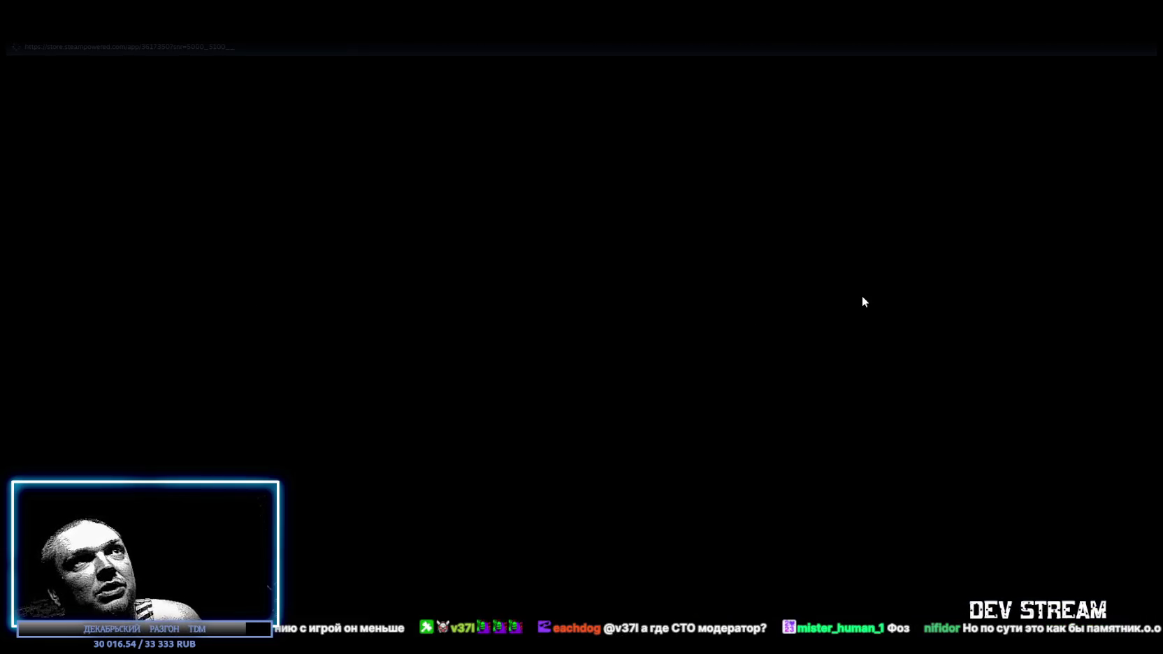
{"action": "scroll", "coordinate": [1097, 298], "scroll_direction": "down", "scroll_amount": 3}
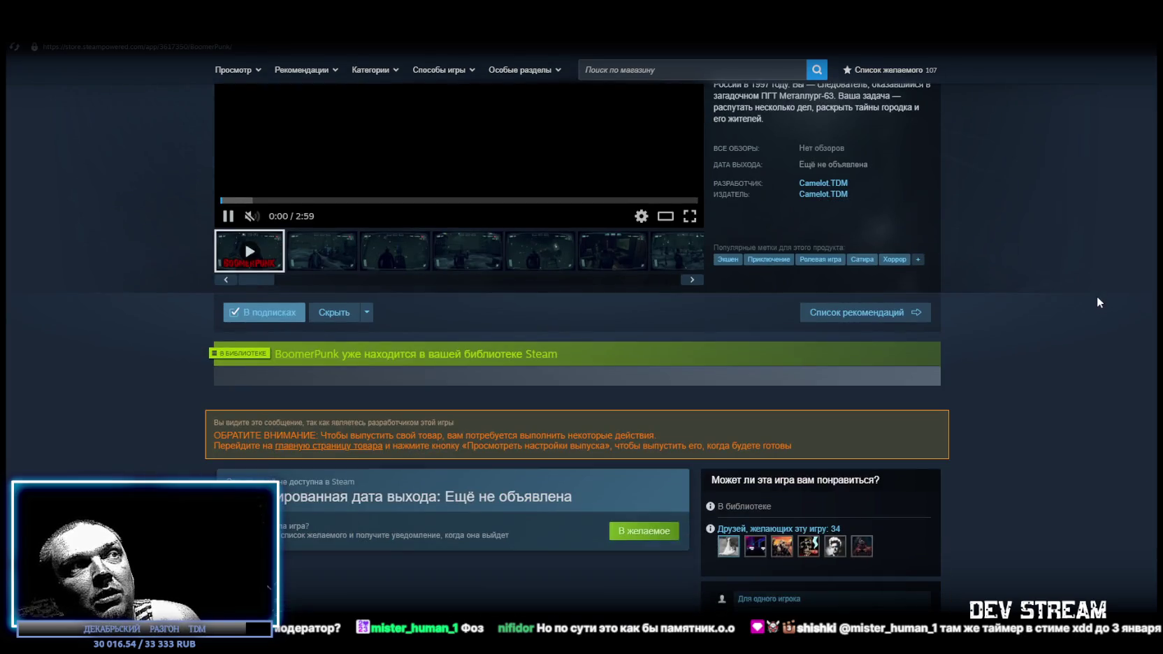
{"action": "scroll", "coordinate": [1097, 295], "scroll_direction": "down", "scroll_amount": 3}
{"action": "scroll", "coordinate": [662, 411], "scroll_direction": "up", "scroll_amount": 6}
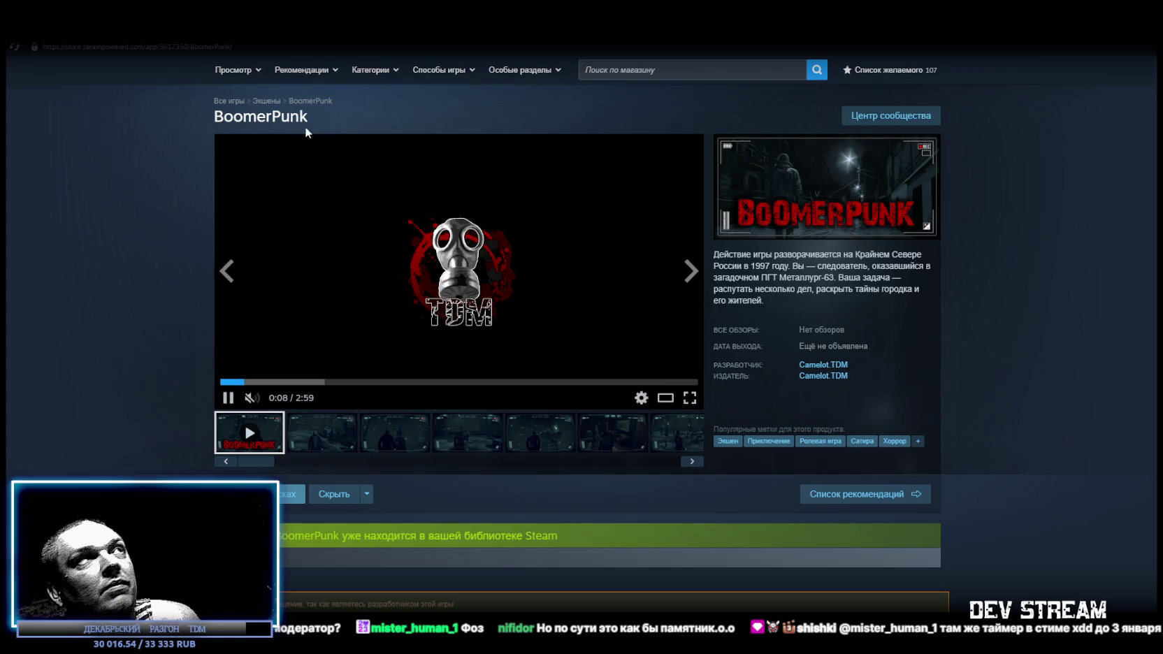
{"action": "left_click", "coordinate": [32, 60]}
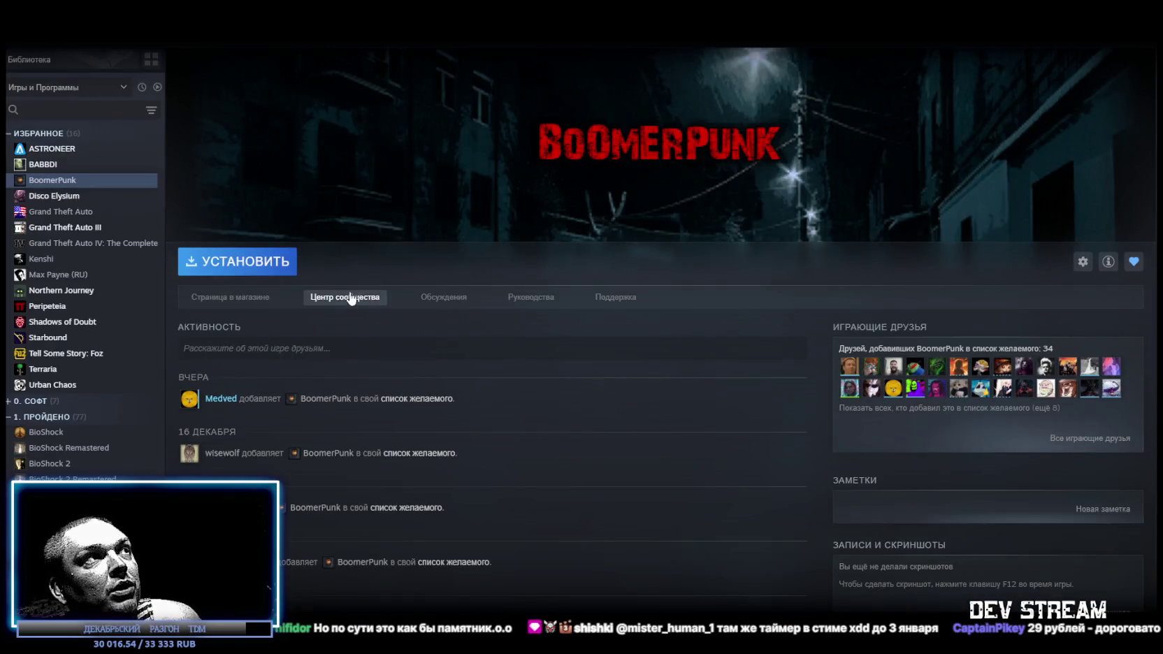
{"action": "mouse_move", "coordinate": [101, 41]}
{"action": "left_click", "coordinate": [52, 70]}
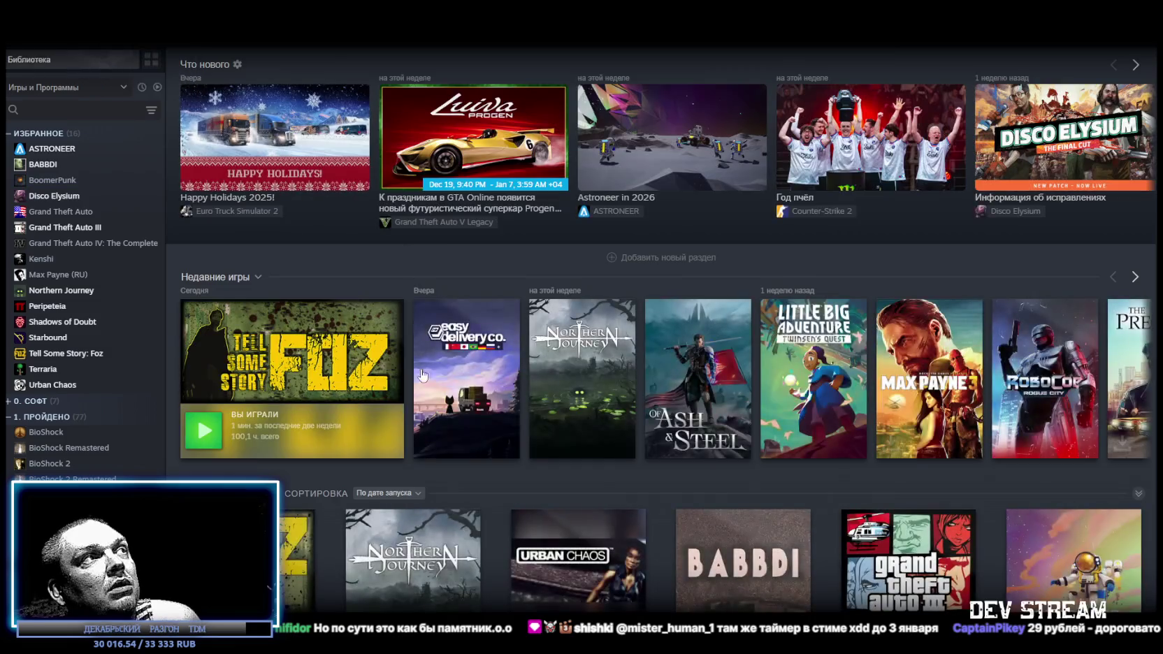
Check the −90% purchase box on Foz's store page, then bring the MTS top-up browser tab over Steam
{"action": "left_click", "coordinate": [302, 363]}
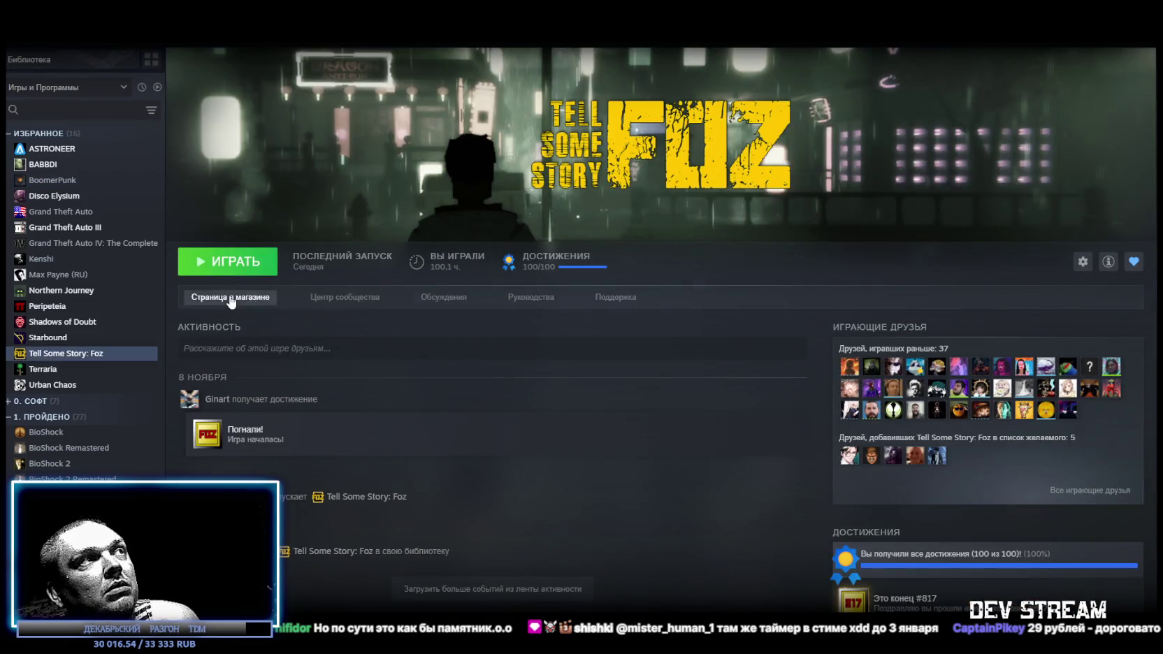
{"action": "left_click", "coordinate": [230, 297]}
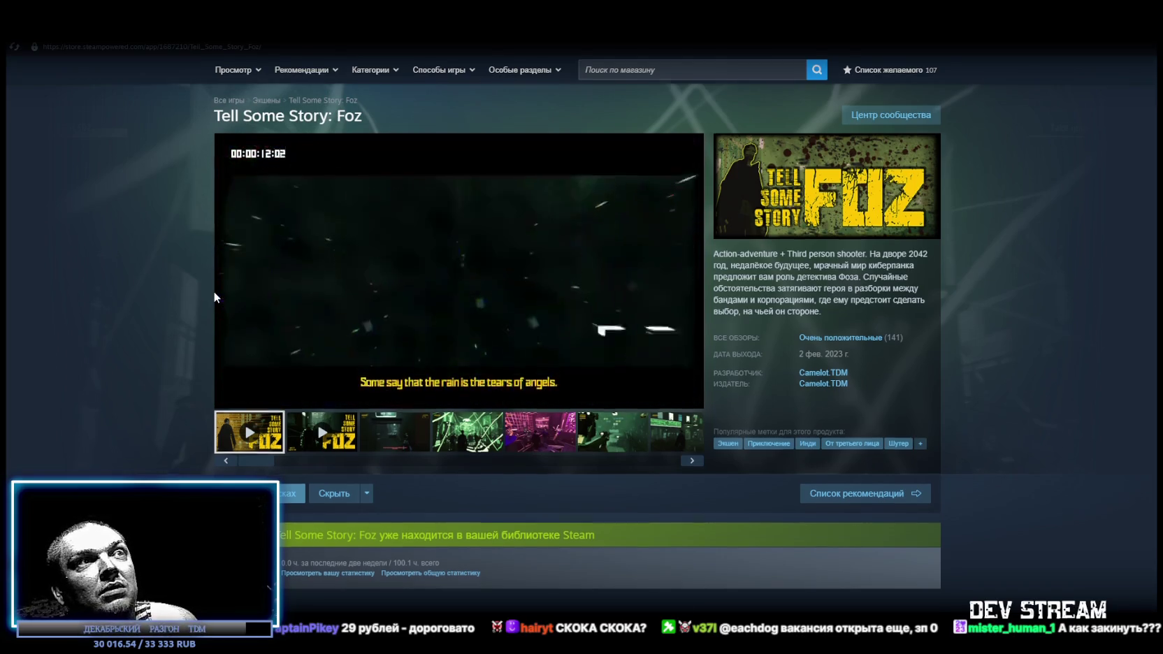
{"action": "scroll", "coordinate": [211, 292], "scroll_direction": "down", "scroll_amount": 3}
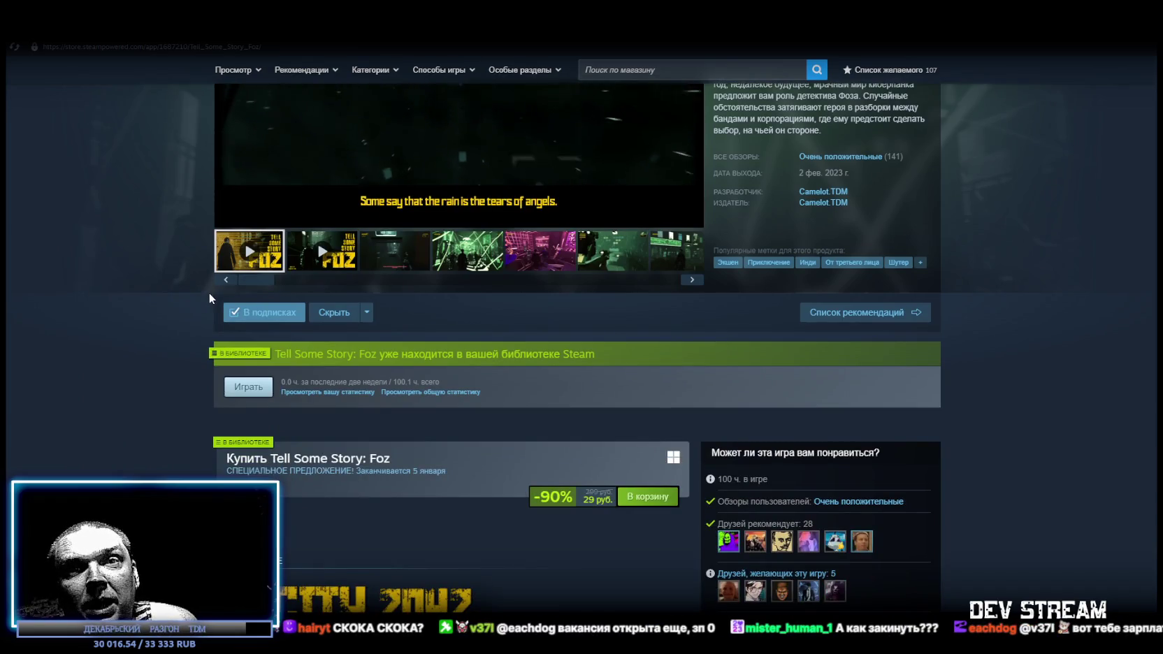
{"action": "scroll", "coordinate": [209, 293], "scroll_direction": "up", "scroll_amount": 3}
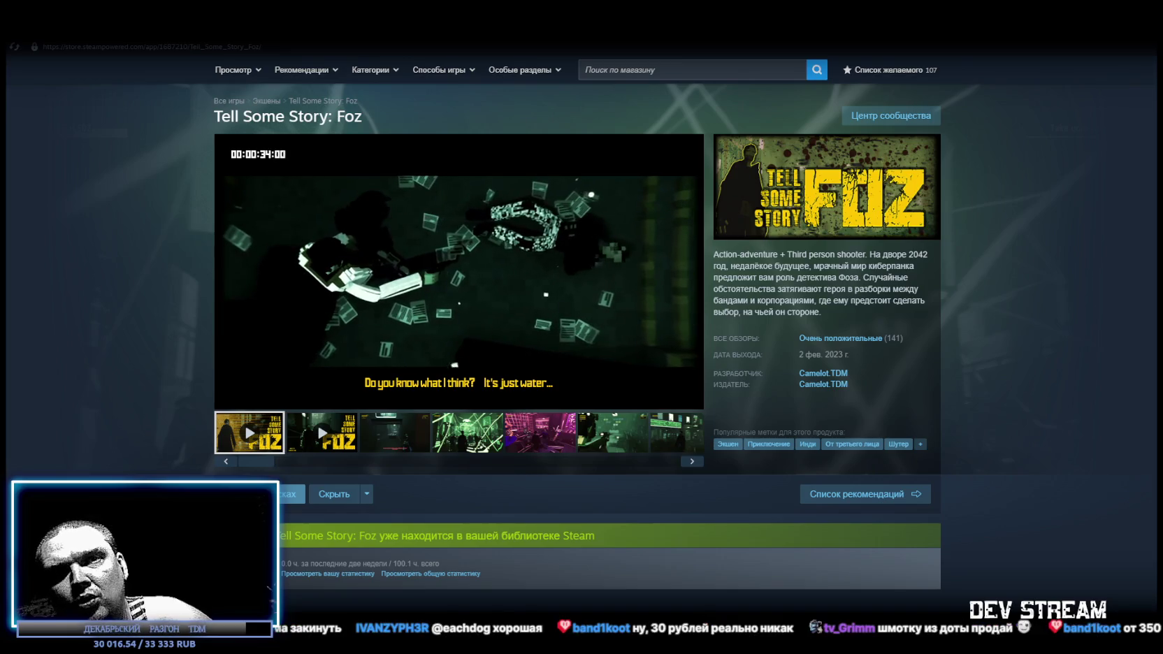
{"action": "mouse_move", "coordinate": [885, 340]}
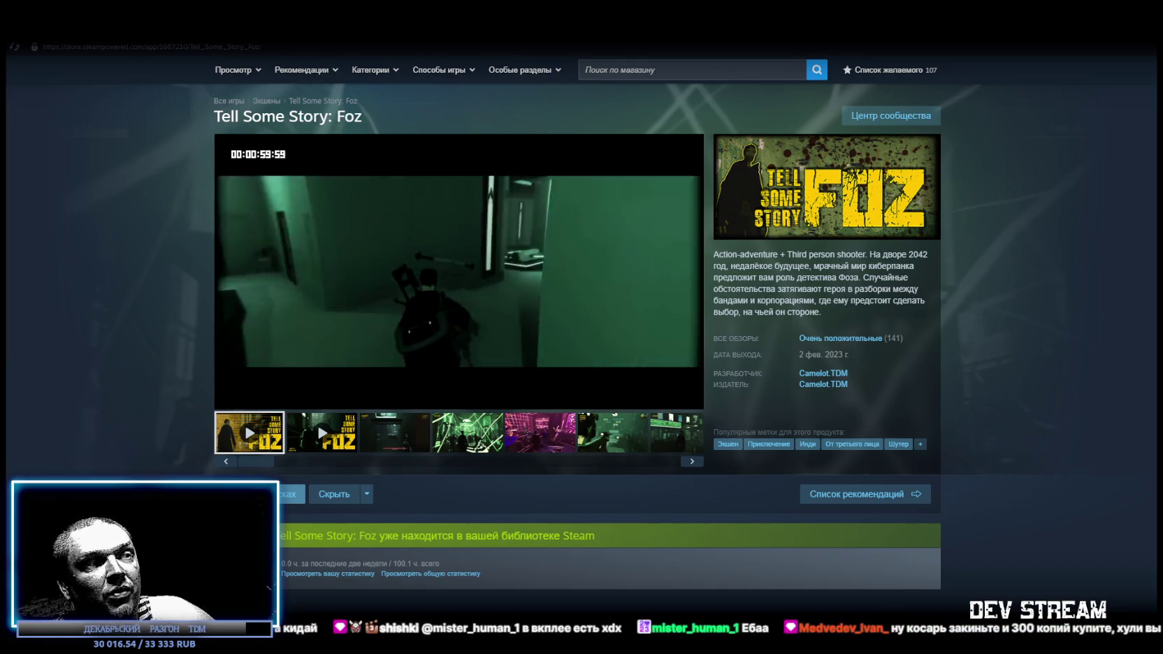
{"action": "mouse_move", "coordinate": [560, 4]}
{"action": "left_mouse_down"}
{"action": "mouse_move", "coordinate": [560, 166]}
{"action": "mouse_move", "coordinate": [520, 76]}
{"action": "left_mouse_up"}
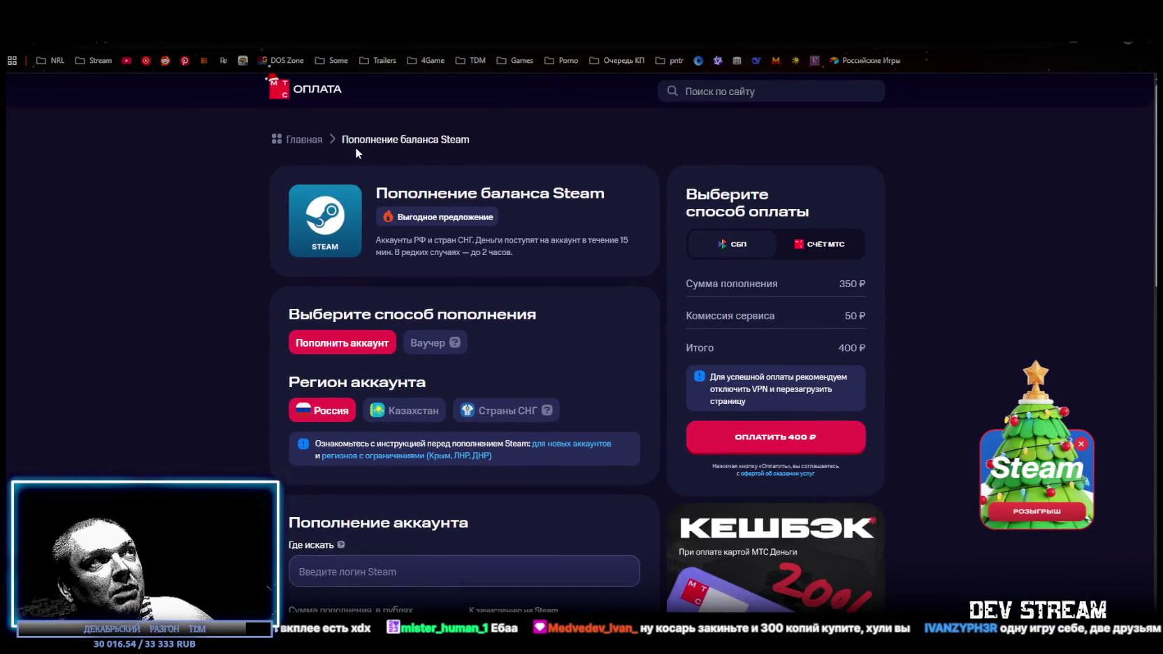
Review the MTS Steam top-up form: 350 ₽ plus 50 ₽ fee, 400 ₽ total, then return to Steam
{"action": "scroll", "coordinate": [390, 436], "scroll_direction": "down", "scroll_amount": 2}
{"action": "left_click", "coordinate": [357, 456]}
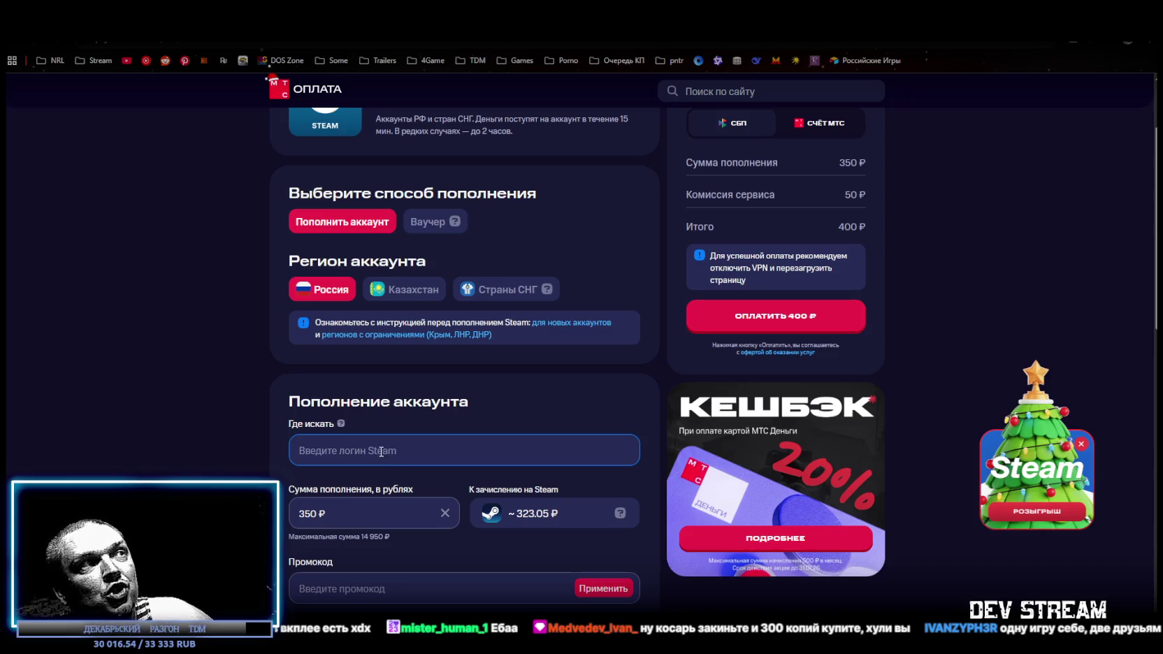
{"action": "scroll", "coordinate": [547, 398], "scroll_direction": "up", "scroll_amount": 3}
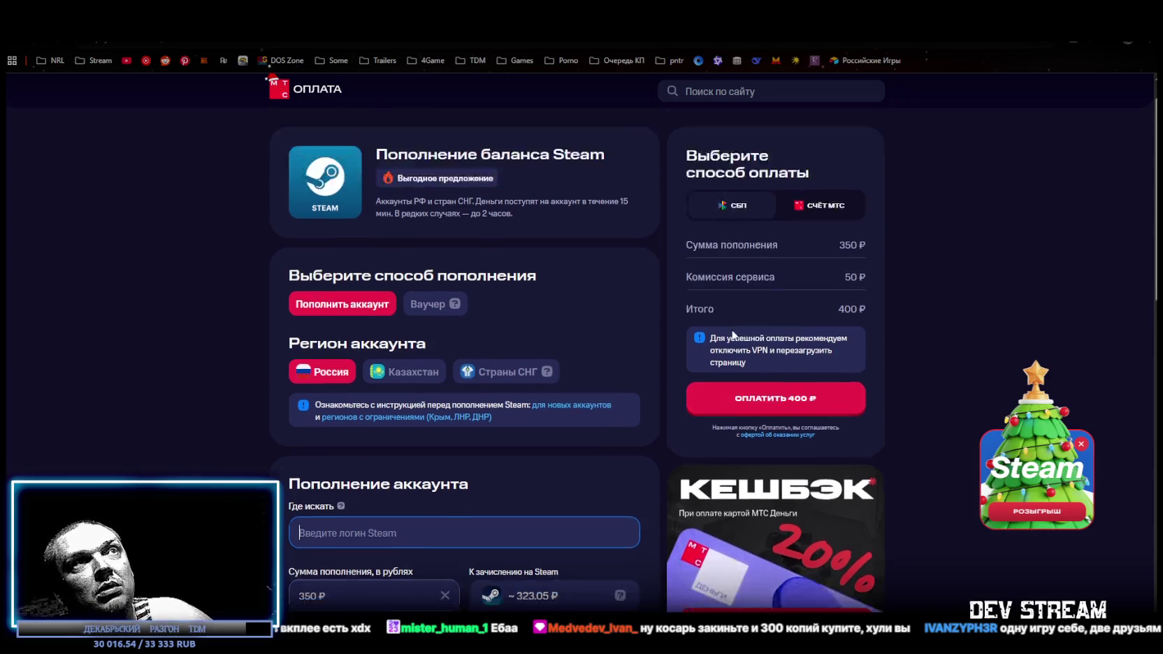
{"action": "scroll", "coordinate": [499, 446], "scroll_direction": "down", "scroll_amount": 3}
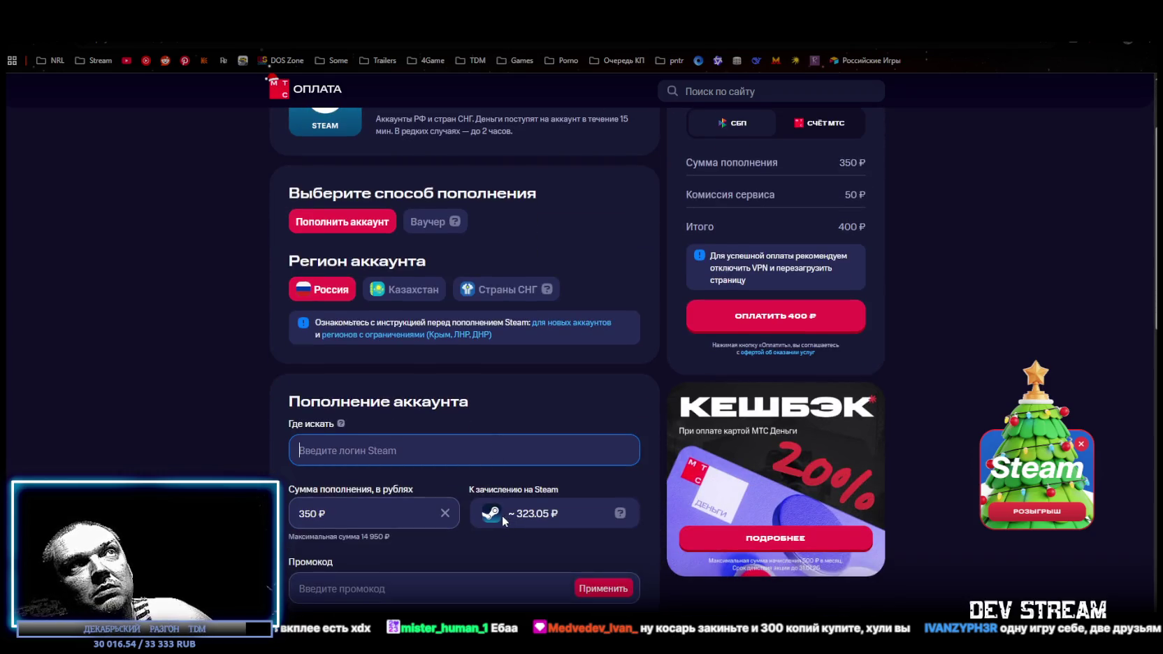
{"action": "scroll", "coordinate": [502, 515], "scroll_direction": "up", "scroll_amount": 3}
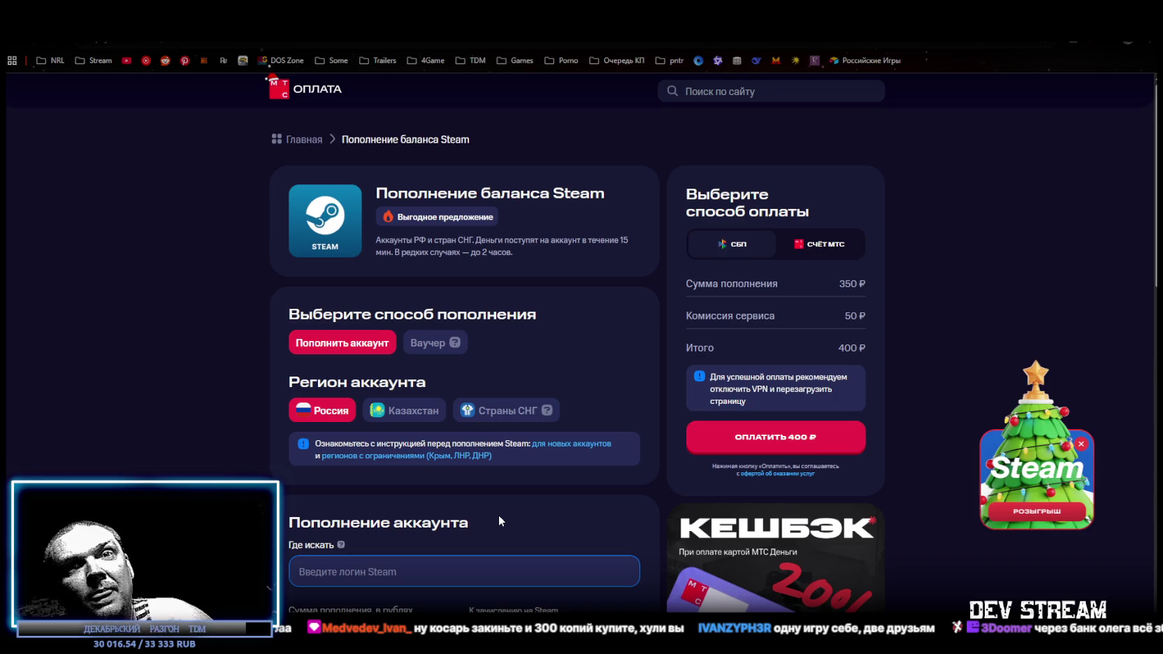
{"action": "scroll", "coordinate": [462, 367], "scroll_direction": "down", "scroll_amount": 3}
{"action": "scroll", "coordinate": [481, 237], "scroll_direction": "up", "scroll_amount": 3}
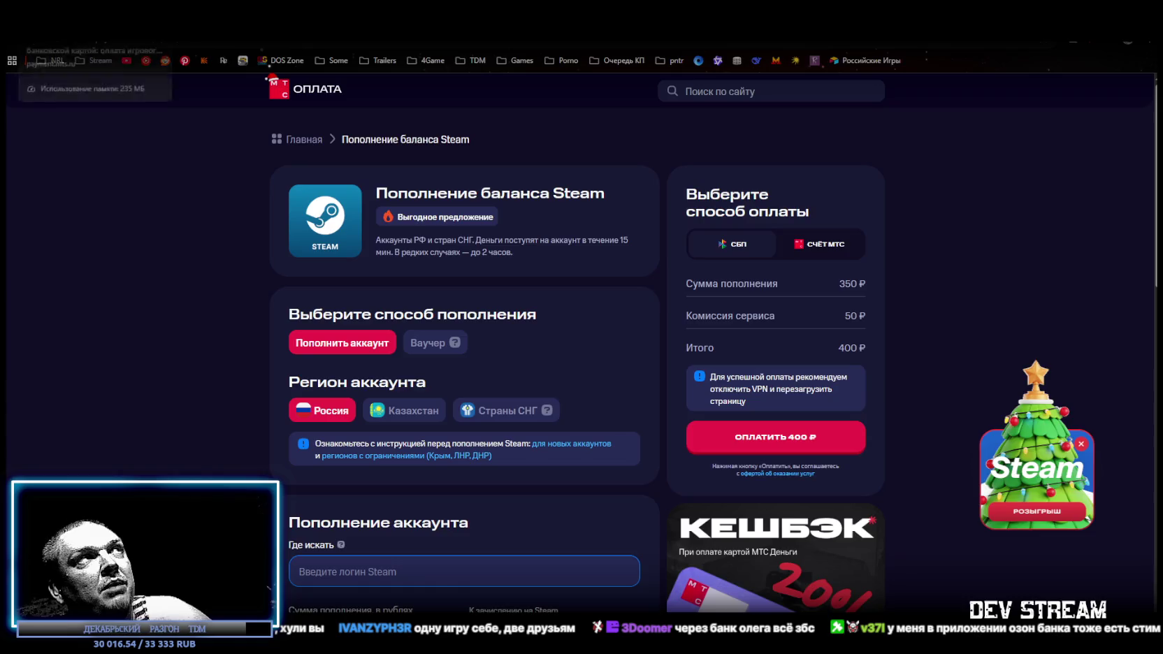
{"action": "key", "text": "alt+Tab"}
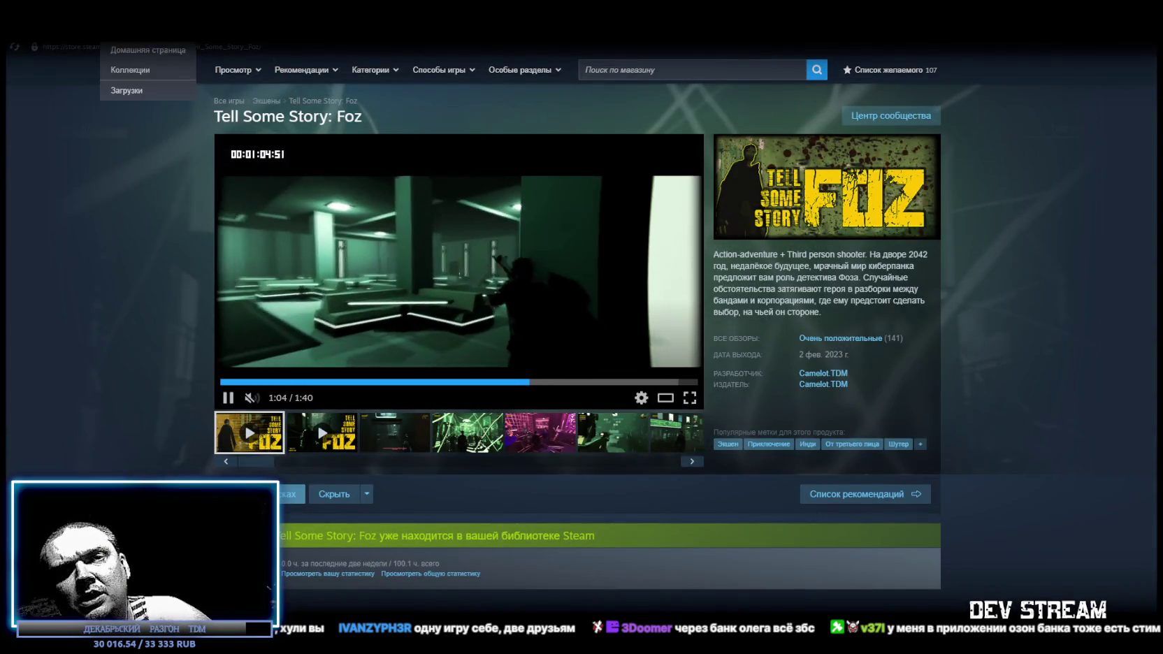
Go from Foz's store page back to the Steam library home
{"action": "left_click", "coordinate": [140, 32]}
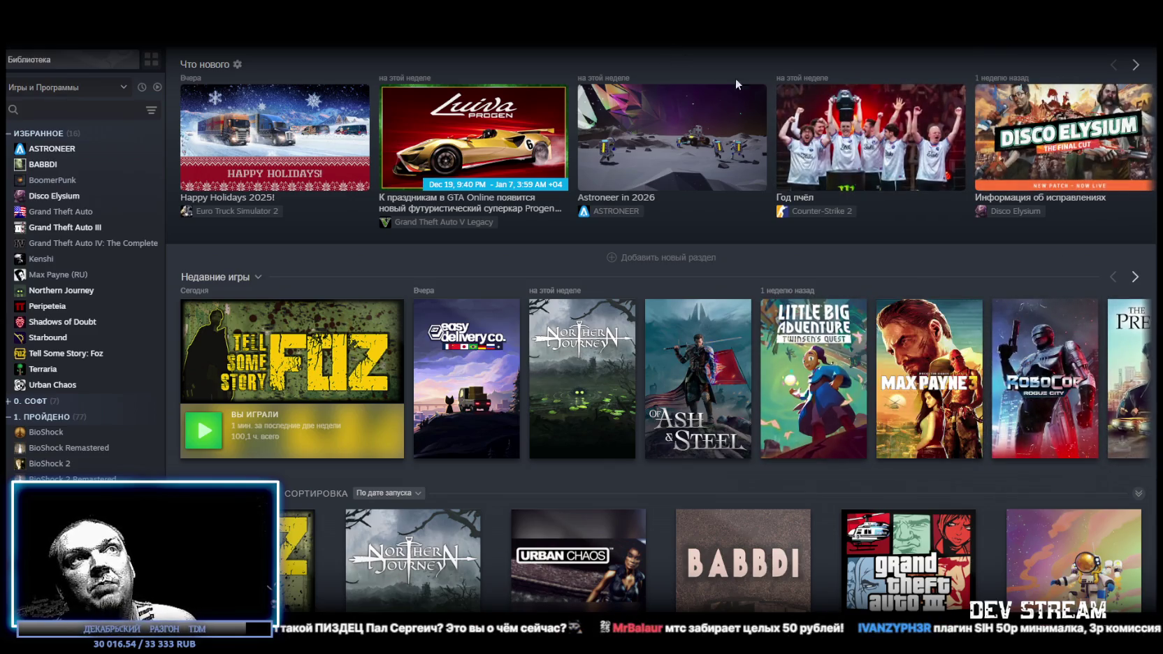
Leave the Steam library home and switch over to the Unity editor window
{"action": "mouse_move", "coordinate": [874, 126]}
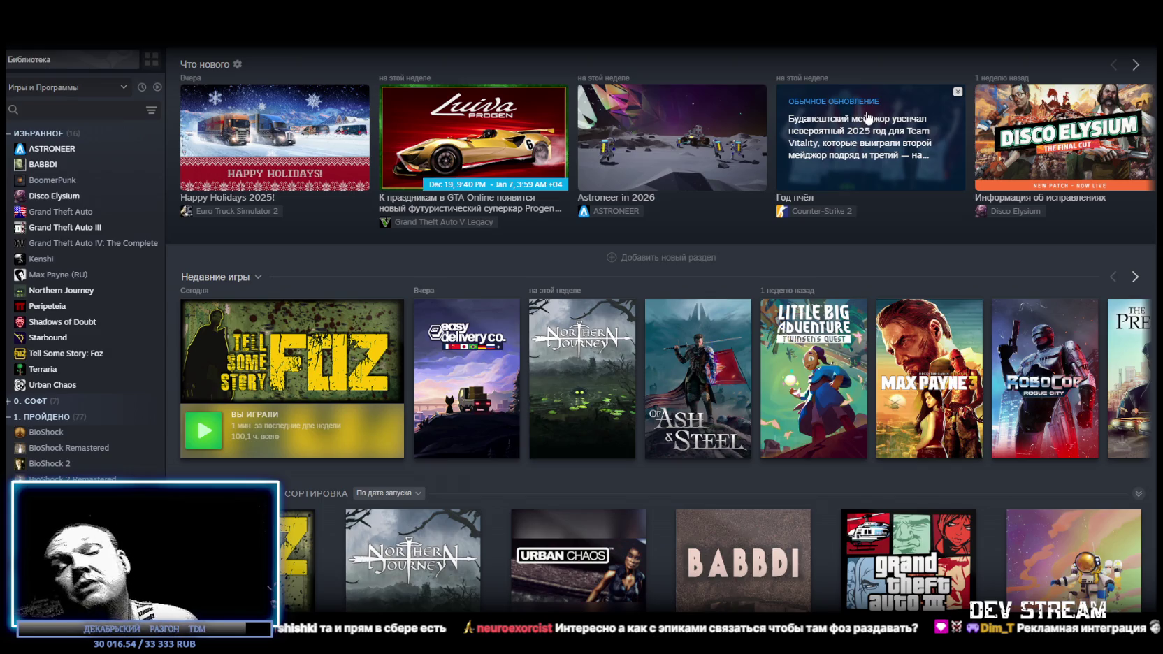
{"action": "key", "text": "alt+Tab"}
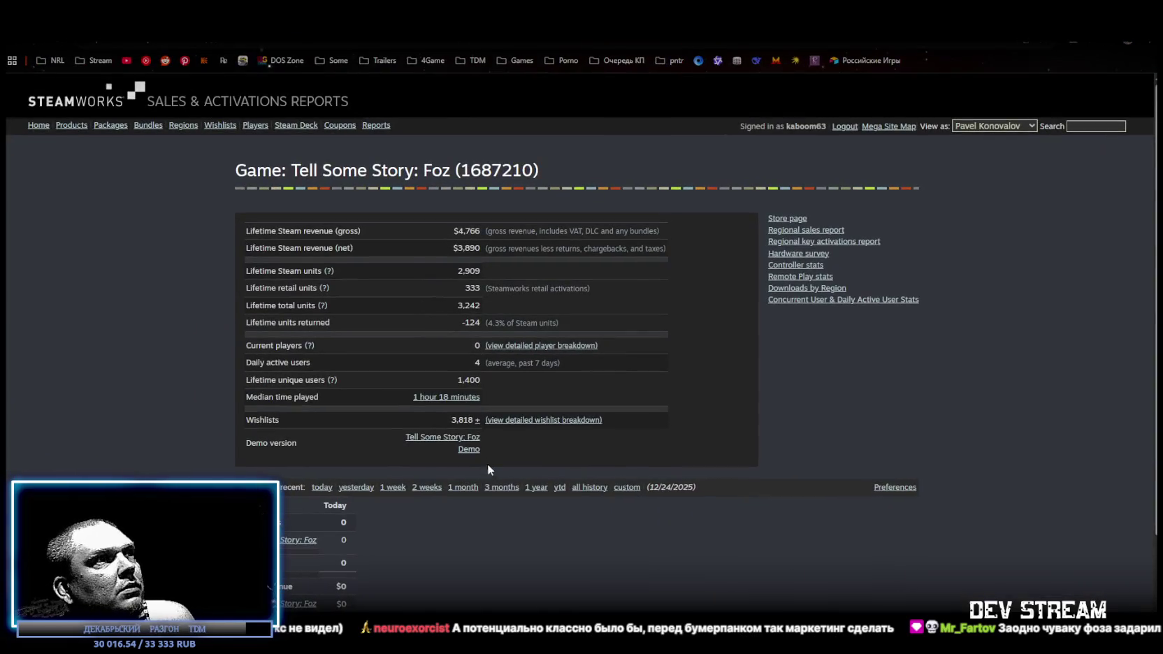
Show Foz sales for the most recent 2 weeks (95 units, $61) and inspect the -124 returned units figure
{"action": "left_click", "coordinate": [424, 488]}
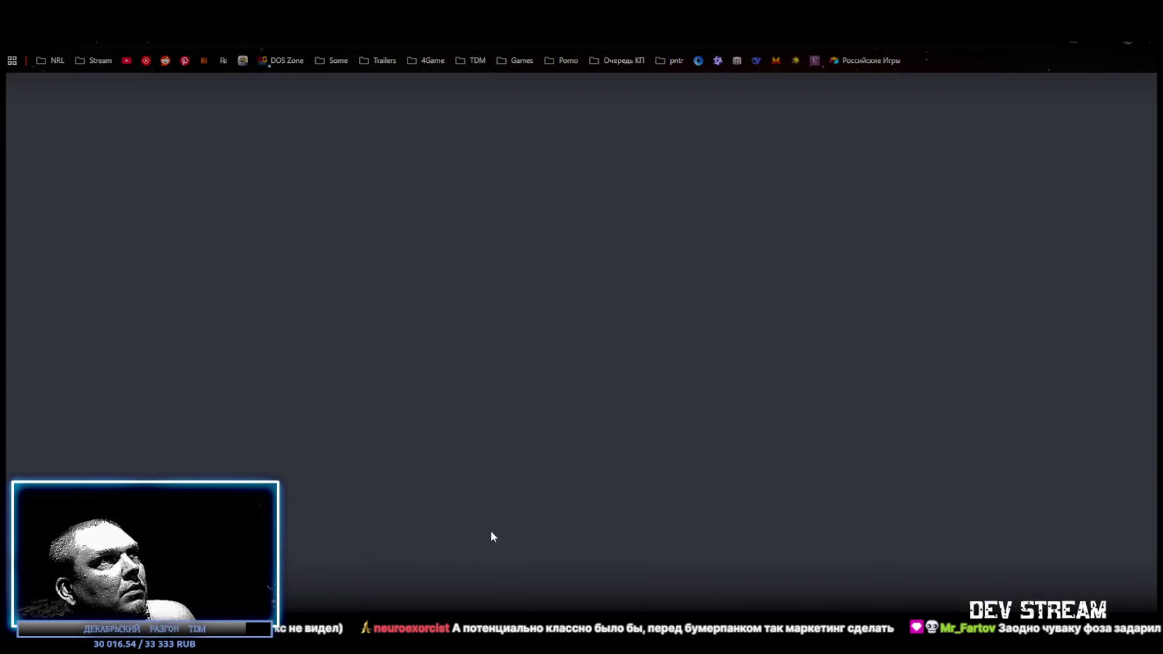
{"action": "scroll", "coordinate": [584, 489], "scroll_direction": "down", "scroll_amount": 3}
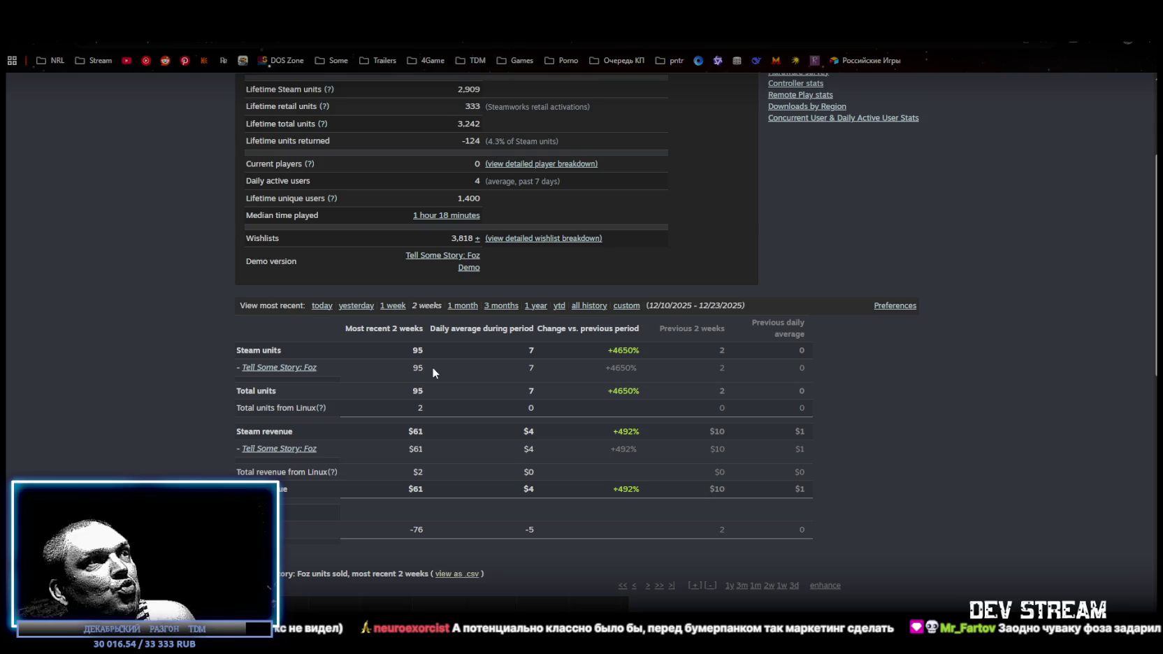
{"action": "scroll", "coordinate": [432, 367], "scroll_direction": "up", "scroll_amount": 3}
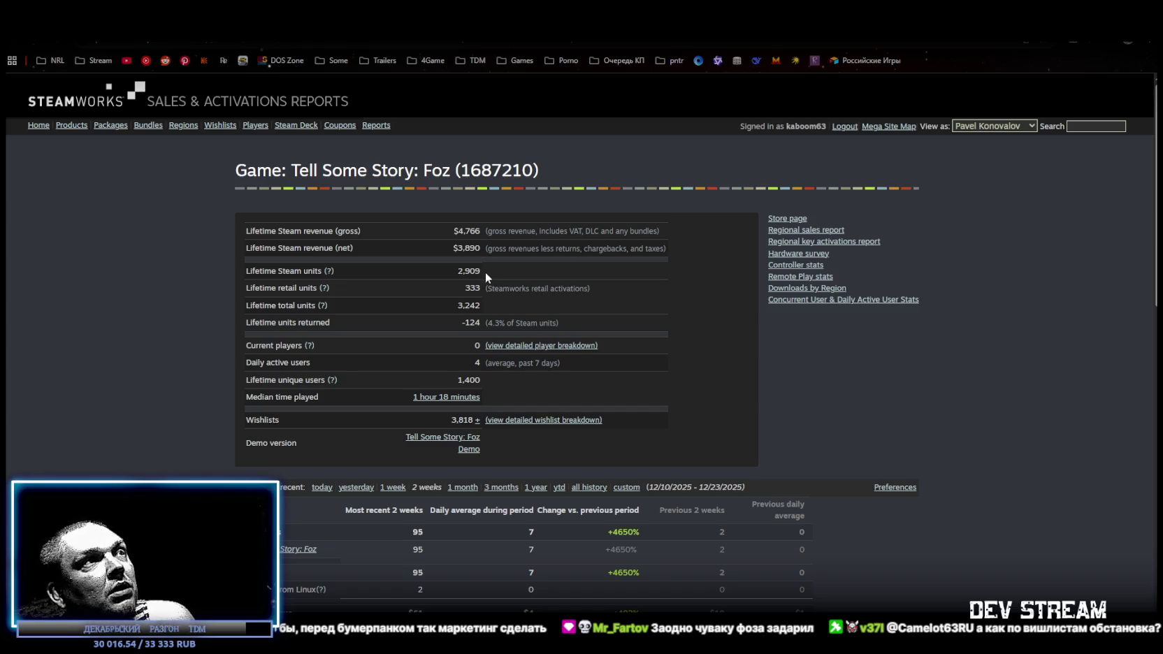
{"action": "left_click_drag", "start_coordinate": [474, 322], "coordinate": [481, 323]}
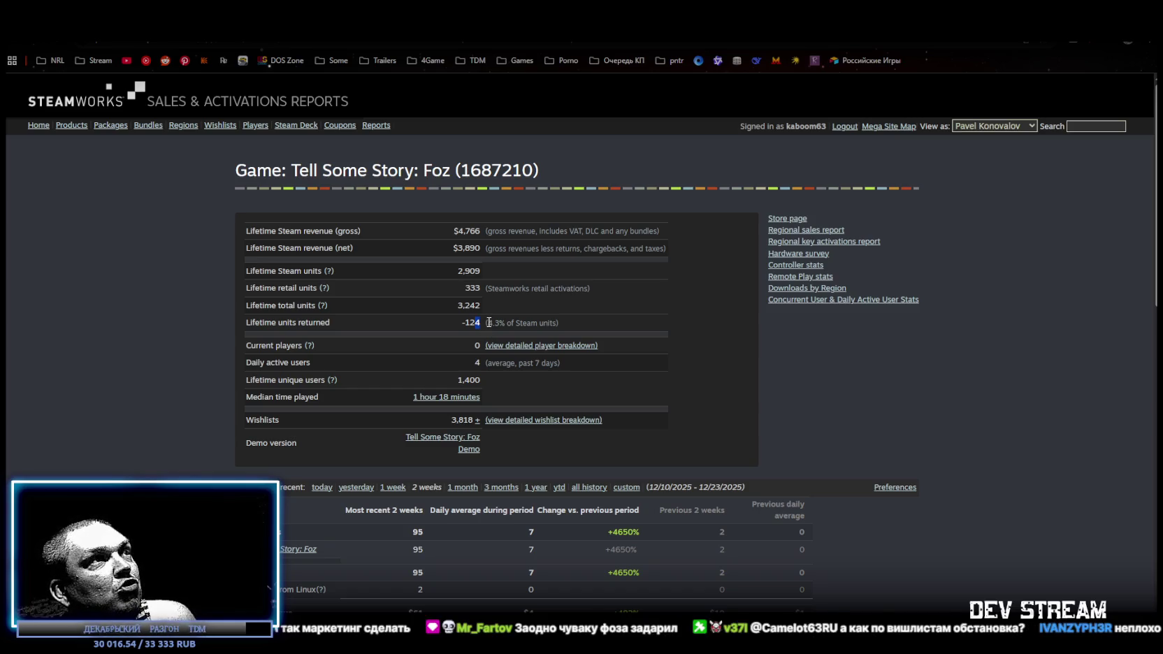
{"action": "left_click", "coordinate": [480, 322]}
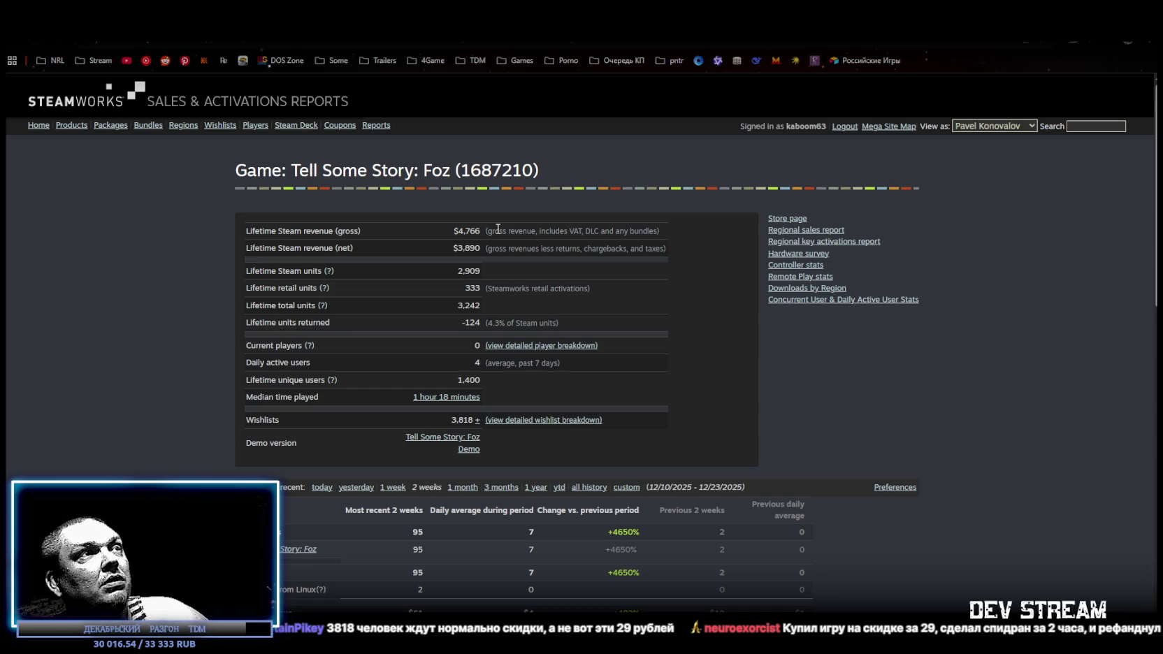
Scroll through the Tell Some Story: Foz sales overview, then switch back to Unity
{"action": "scroll", "coordinate": [654, 405], "scroll_direction": "down", "scroll_amount": 4}
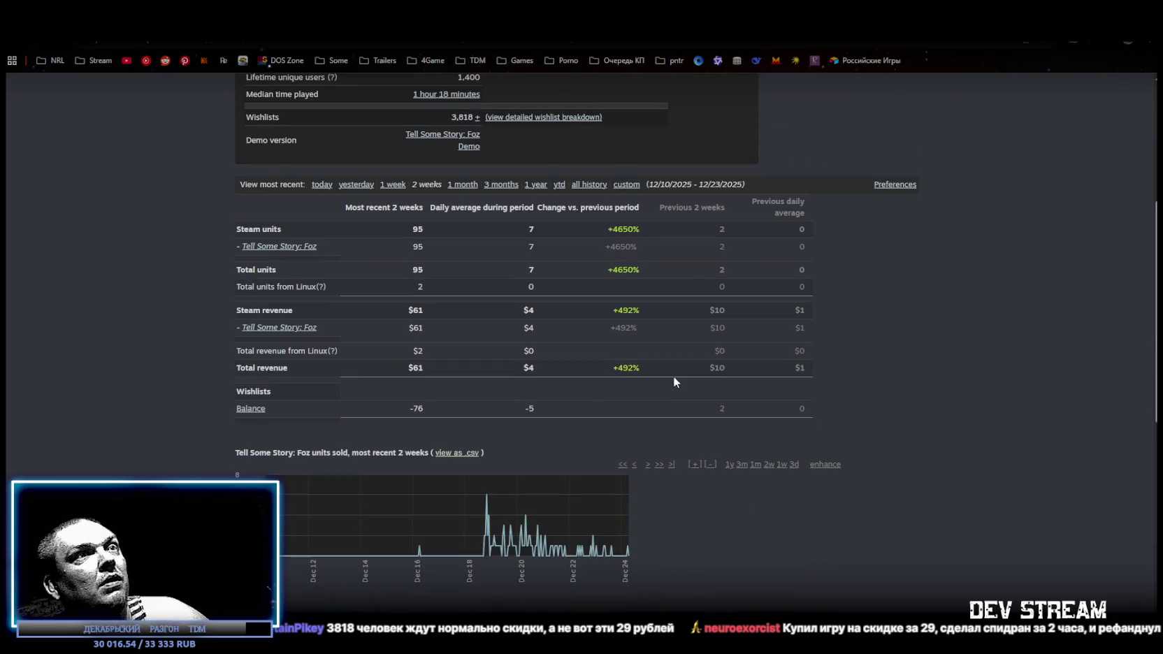
{"action": "scroll", "coordinate": [700, 353], "scroll_direction": "down", "scroll_amount": 3}
{"action": "scroll", "coordinate": [705, 356], "scroll_direction": "down", "scroll_amount": 3}
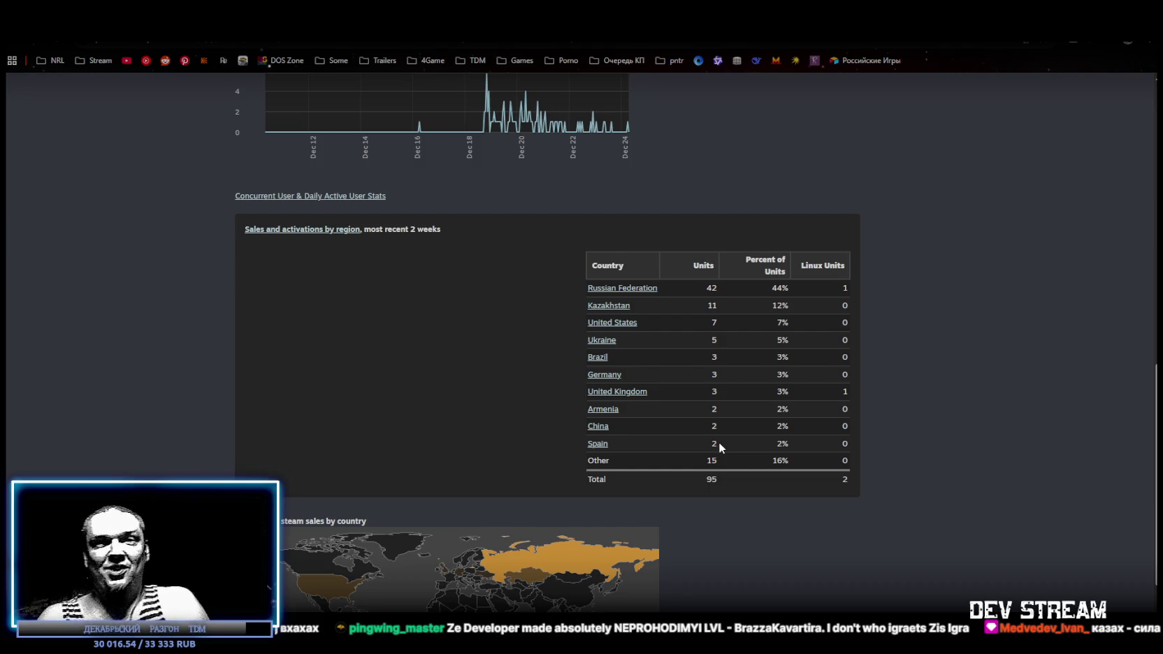
{"action": "scroll", "coordinate": [807, 397], "scroll_direction": "down", "scroll_amount": 2}
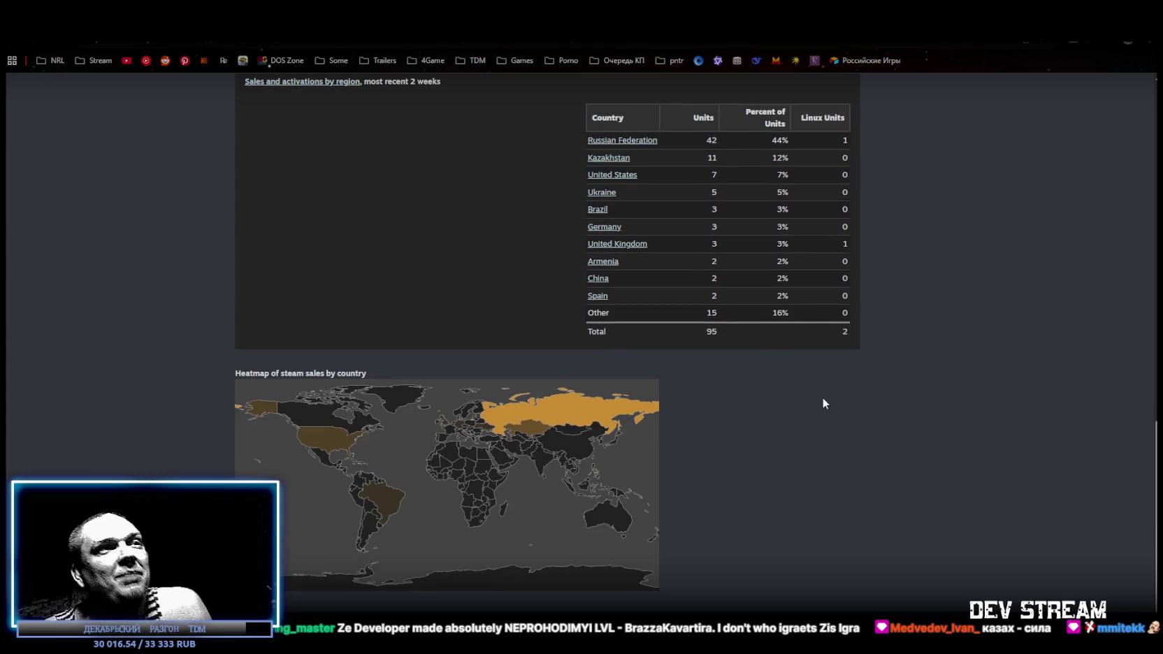
{"action": "scroll", "coordinate": [823, 398], "scroll_direction": "up", "scroll_amount": 12}
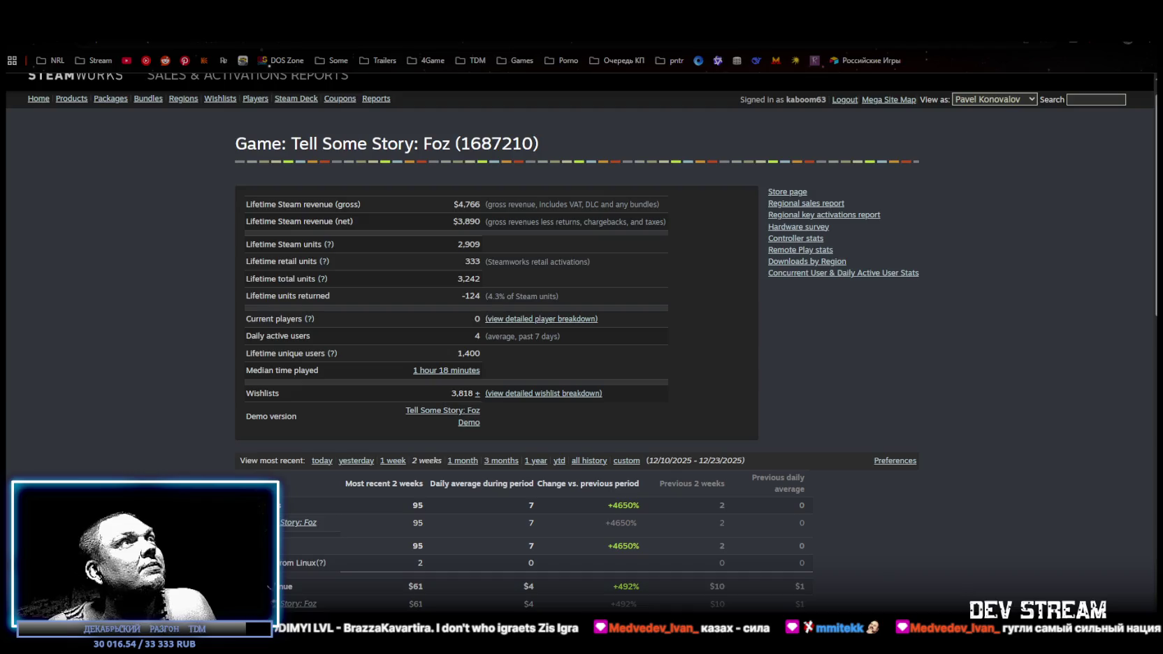
{"action": "key", "text": "alt+Tab"}
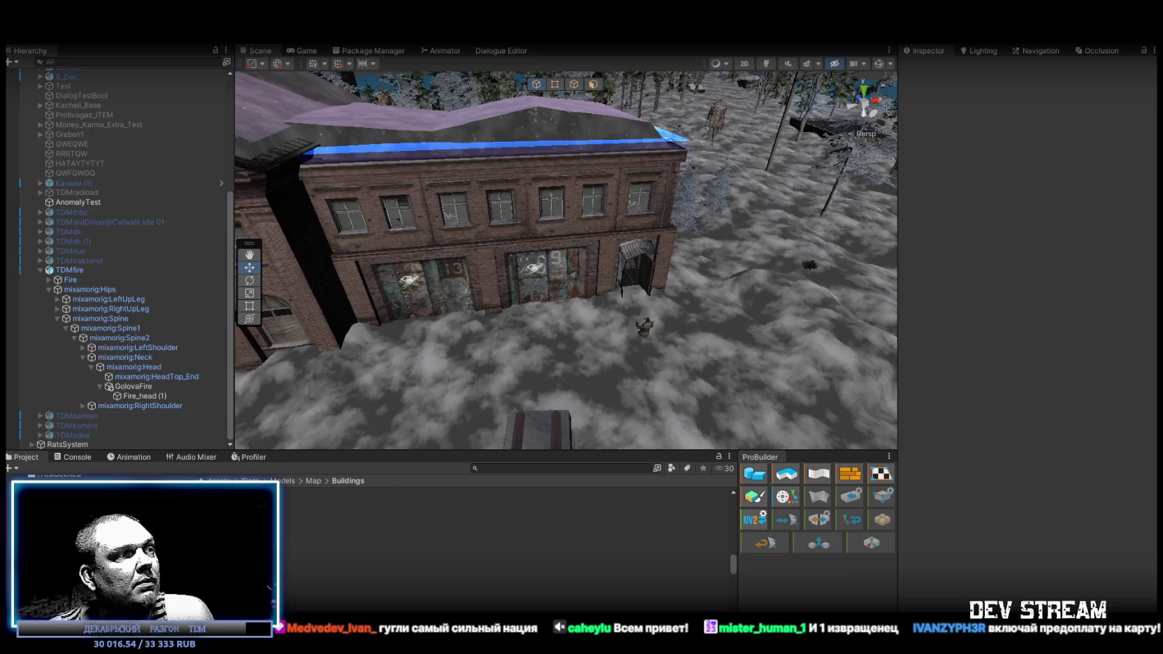
Check the standard US price list and keep the price at $19.99
{"action": "scroll", "coordinate": [533, 333], "scroll_direction": "down", "scroll_amount": 3}
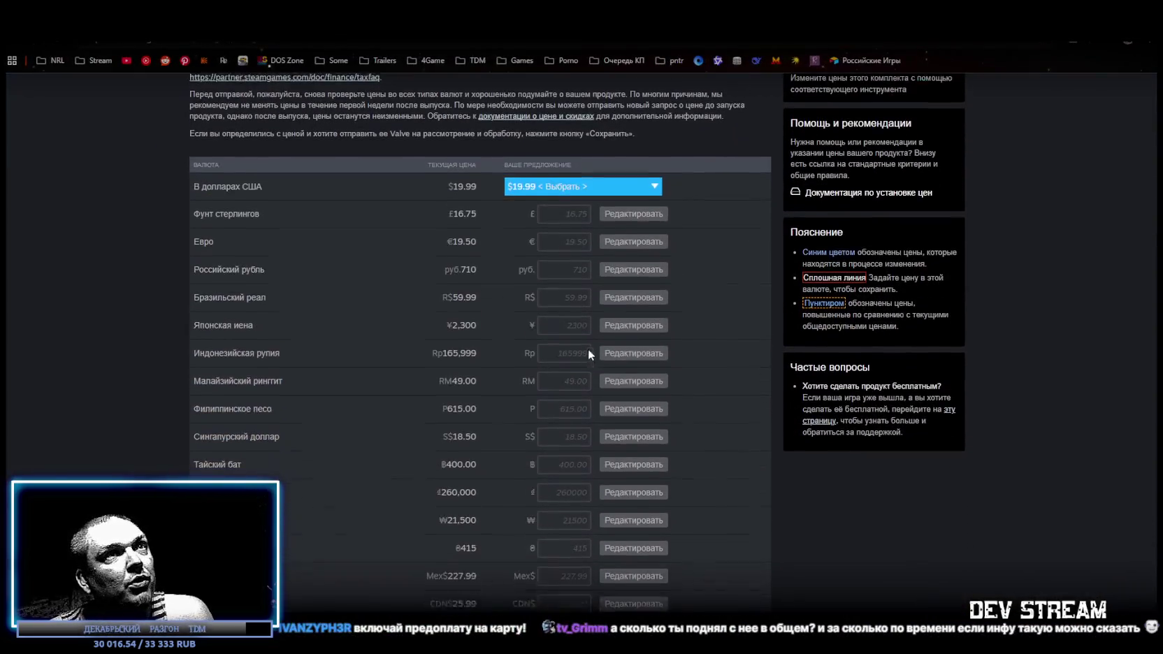
{"action": "left_click", "coordinate": [653, 181]}
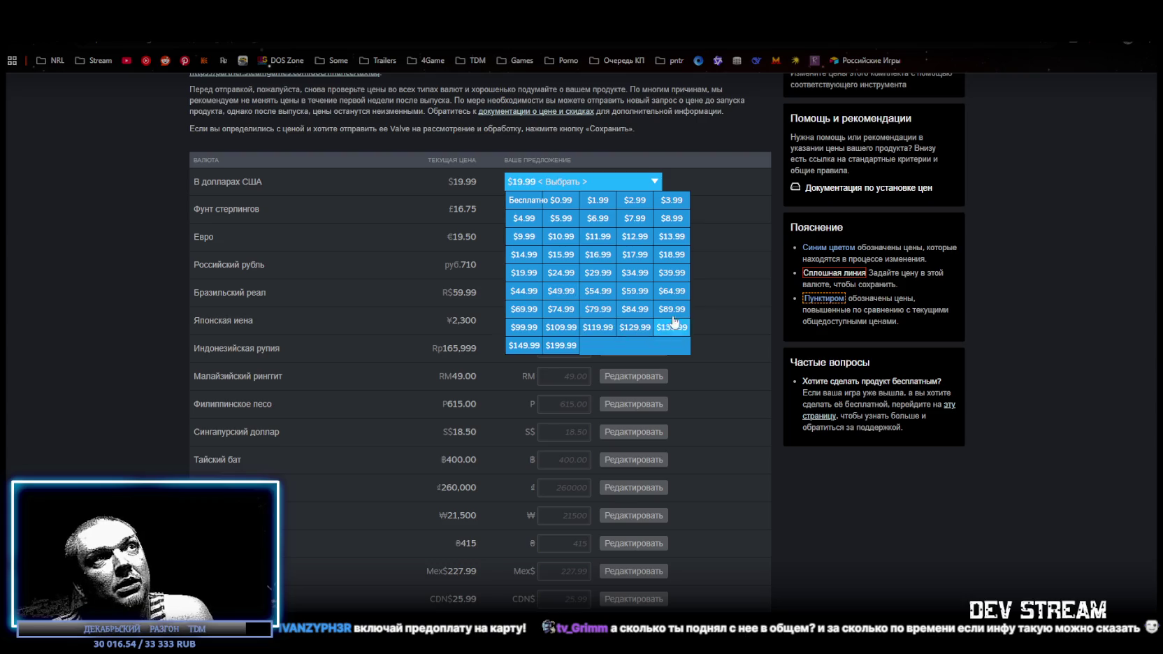
{"action": "left_click", "coordinate": [655, 183]}
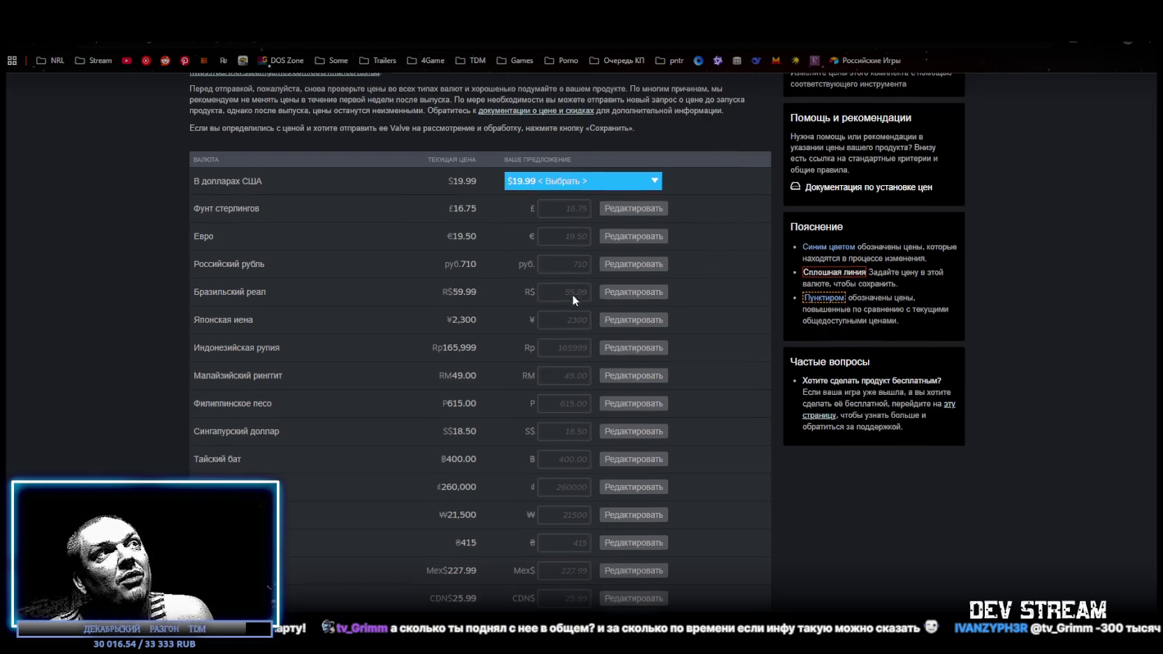
Review the regional currency price suggestions, then return to the Unity editor
{"action": "scroll", "coordinate": [573, 296], "scroll_direction": "down", "scroll_amount": 1}
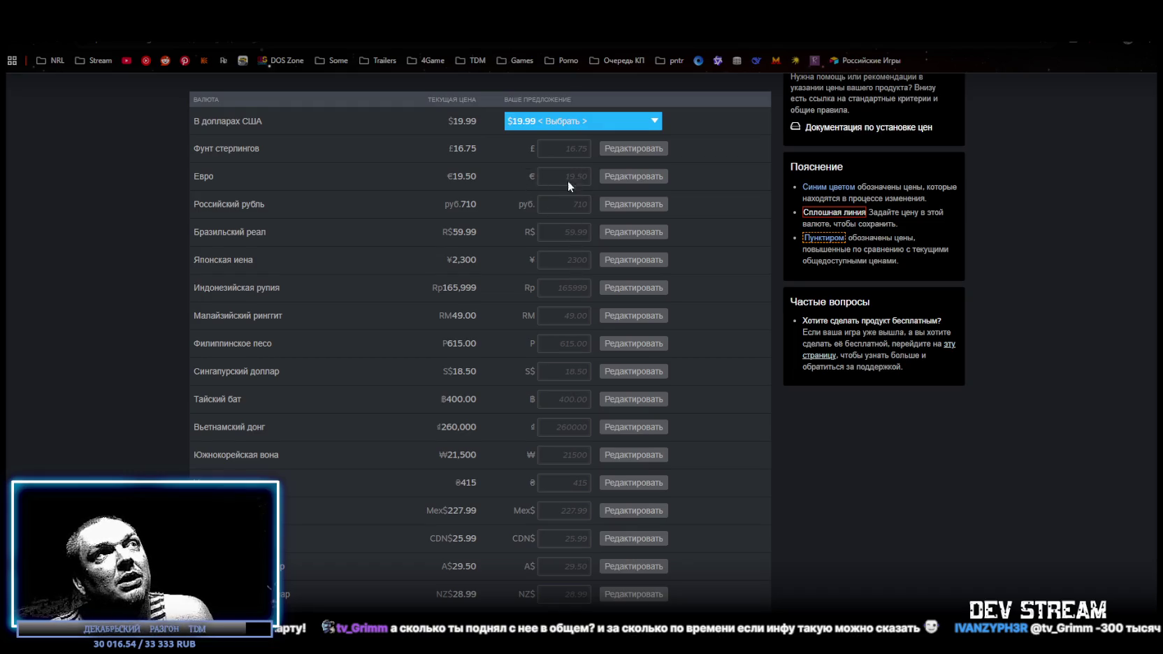
{"action": "scroll", "coordinate": [451, 282], "scroll_direction": "up", "scroll_amount": 2}
{"action": "scroll", "coordinate": [466, 277], "scroll_direction": "down", "scroll_amount": 14}
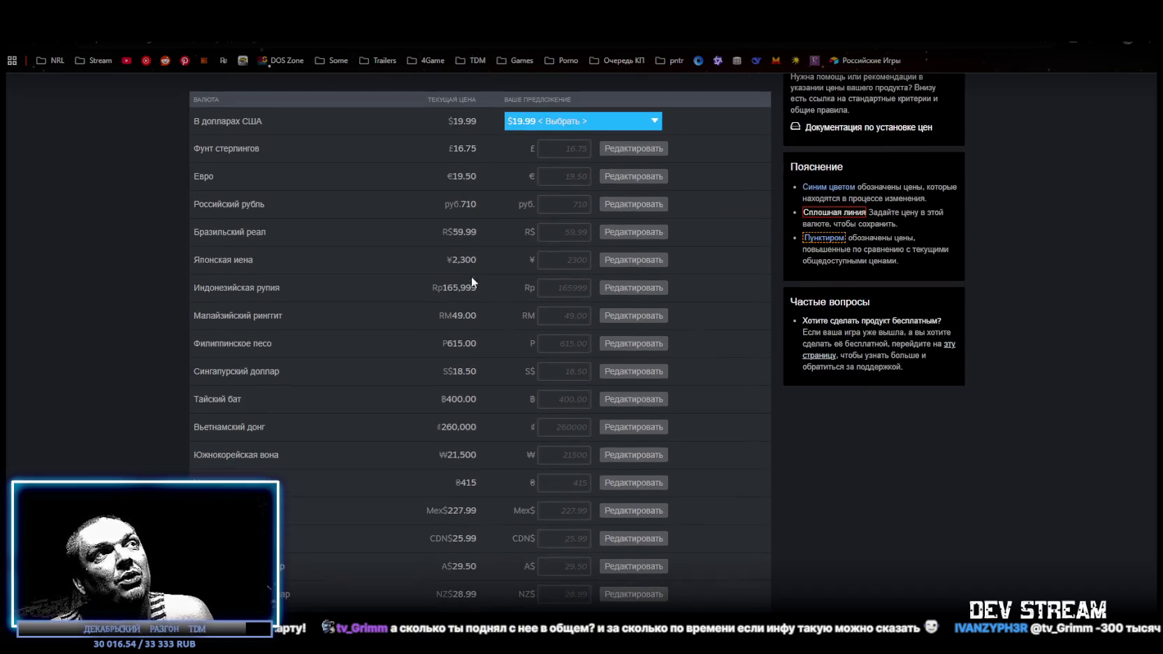
{"action": "scroll", "coordinate": [473, 427], "scroll_direction": "up", "scroll_amount": 12}
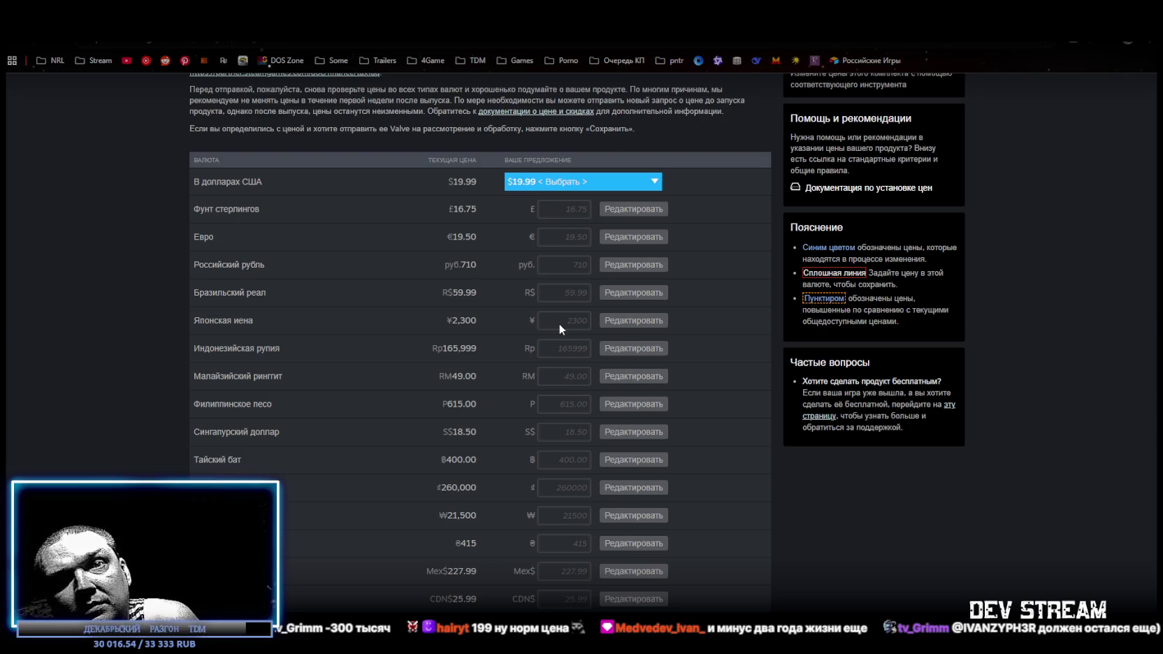
{"action": "key", "text": "alt+Tab"}
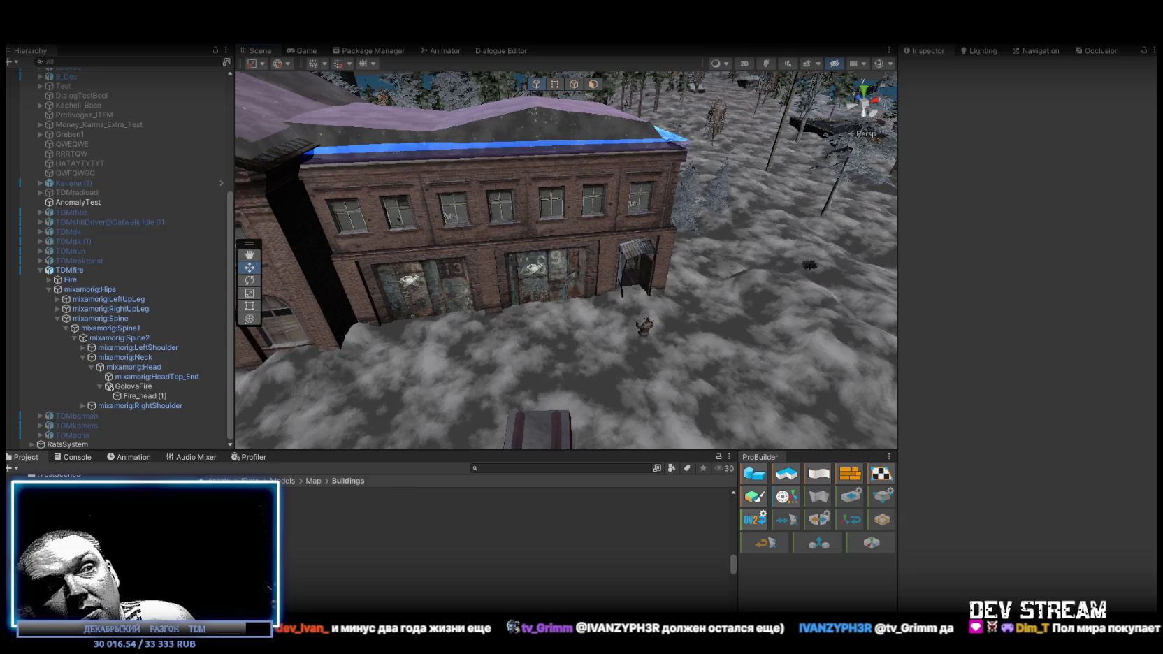
Bring Steamworks back, scroll the Steam Stats charts and go back to the Foz overview
{"action": "key", "text": "alt+Tab"}
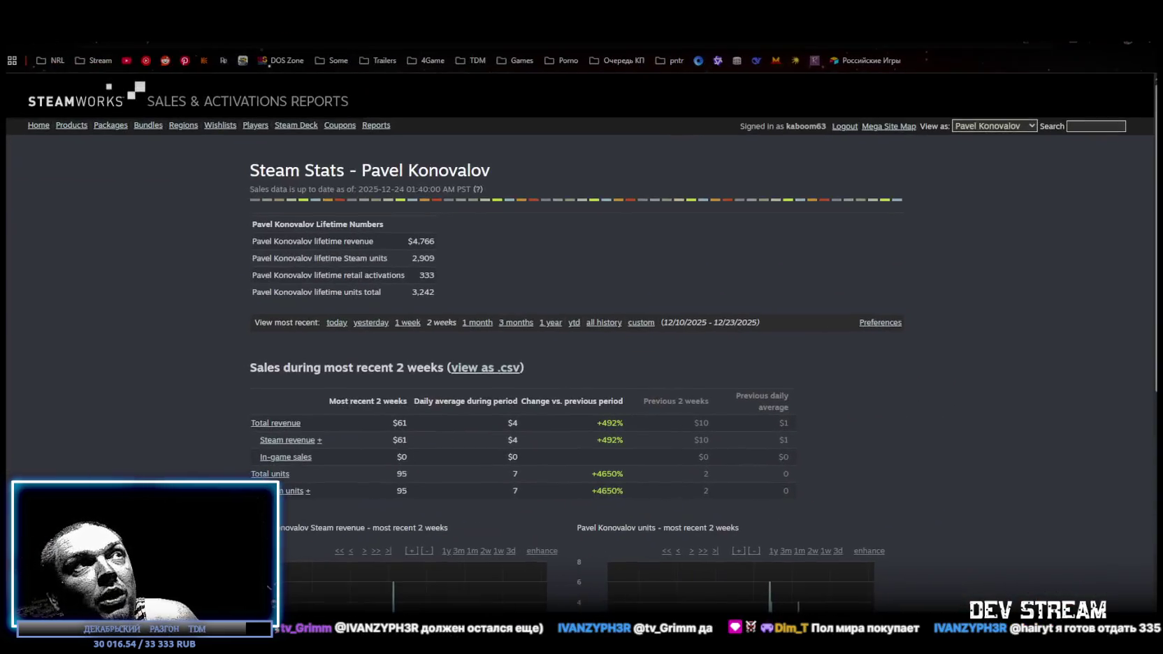
{"action": "scroll", "coordinate": [544, 269], "scroll_direction": "down", "scroll_amount": 2}
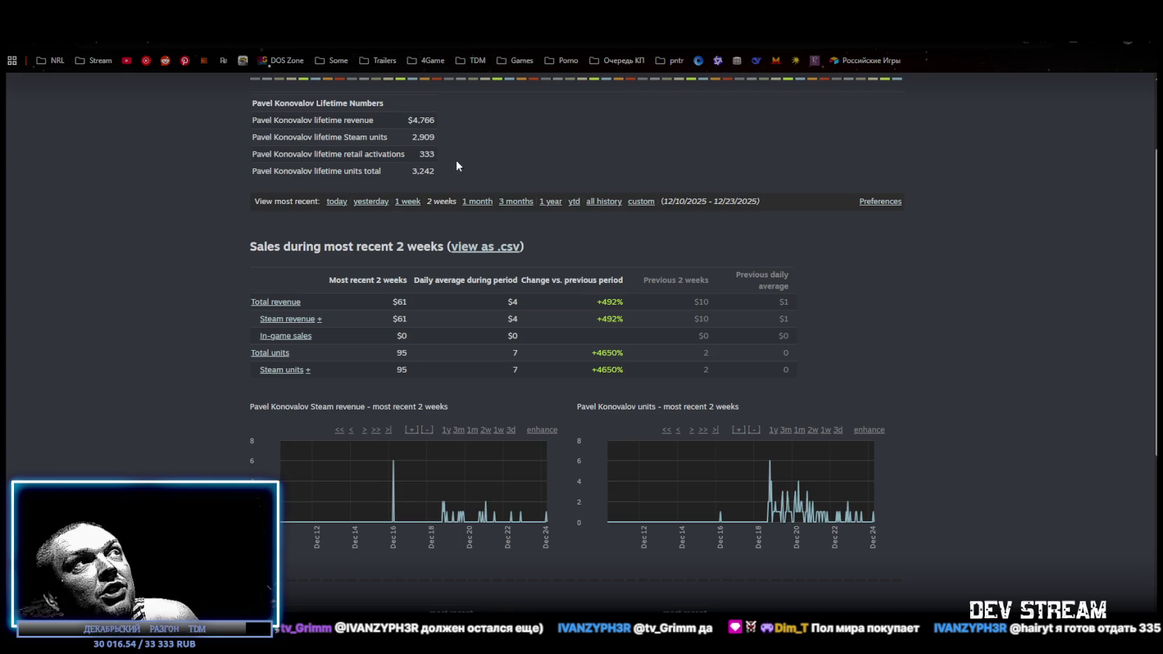
{"action": "scroll", "coordinate": [478, 390], "scroll_direction": "down", "scroll_amount": 5}
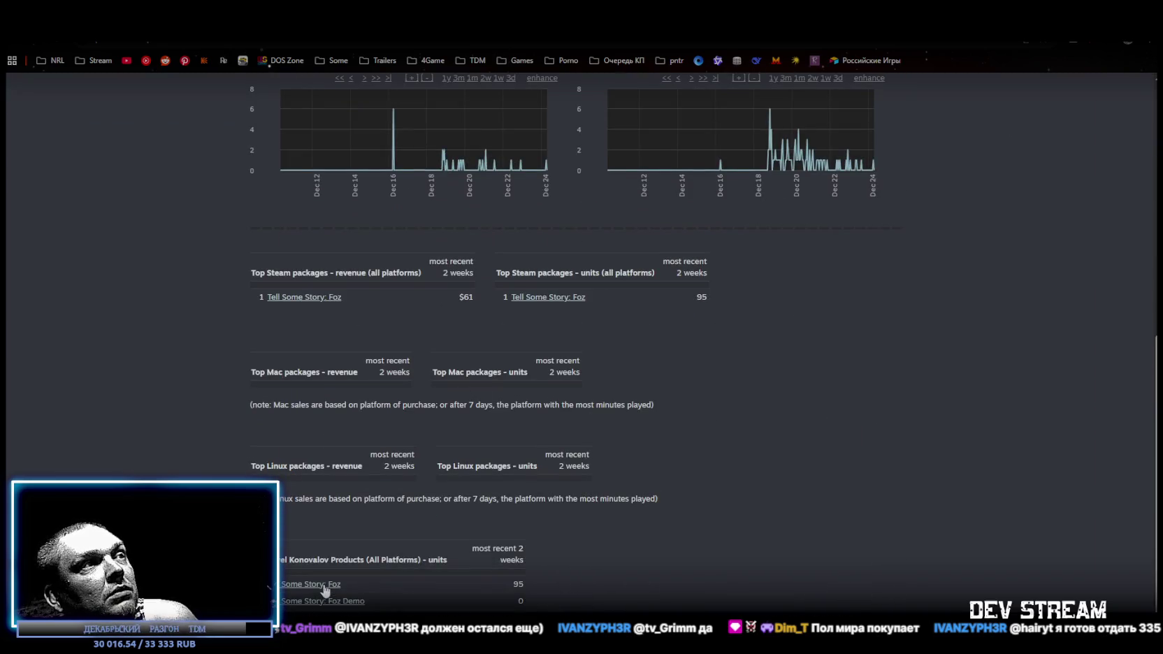
{"action": "key", "text": "alt+Left"}
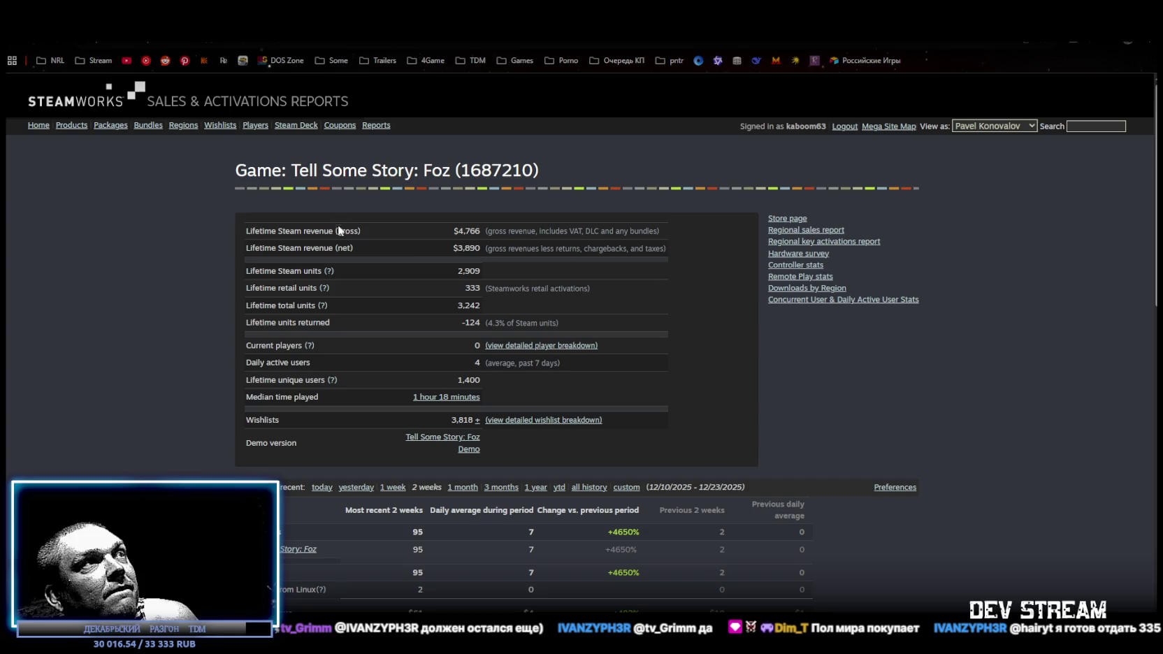
Select the $3,890 lifetime net revenue figure
{"action": "left_click_drag", "start_coordinate": [459, 248], "coordinate": [482, 247]}
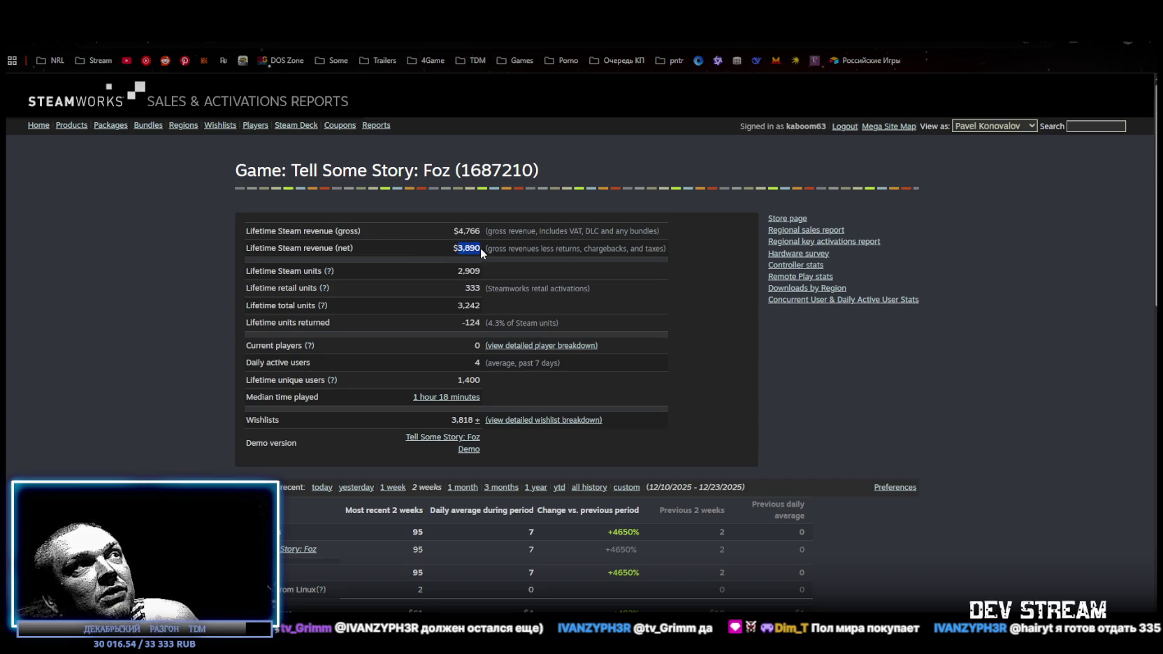
{"action": "left_click", "coordinate": [478, 247]}
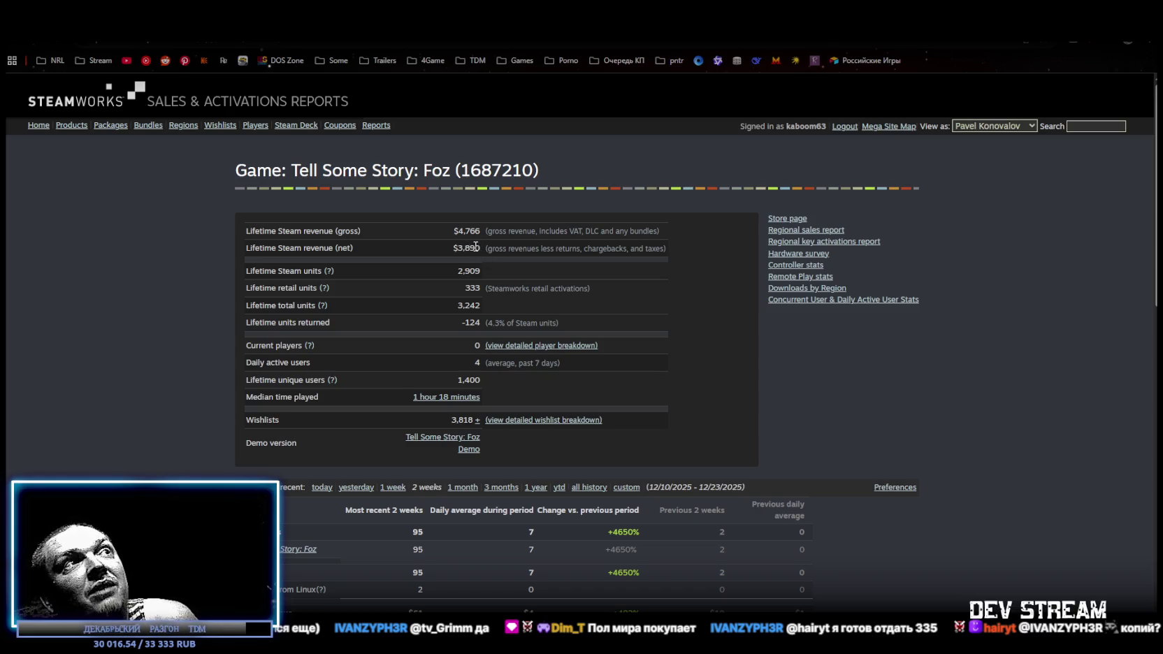
{"action": "mouse_move", "coordinate": [480, 246]}
{"action": "left_mouse_down"}
{"action": "mouse_move", "coordinate": [455, 248]}
{"action": "mouse_move", "coordinate": [480, 246]}
{"action": "left_mouse_up"}
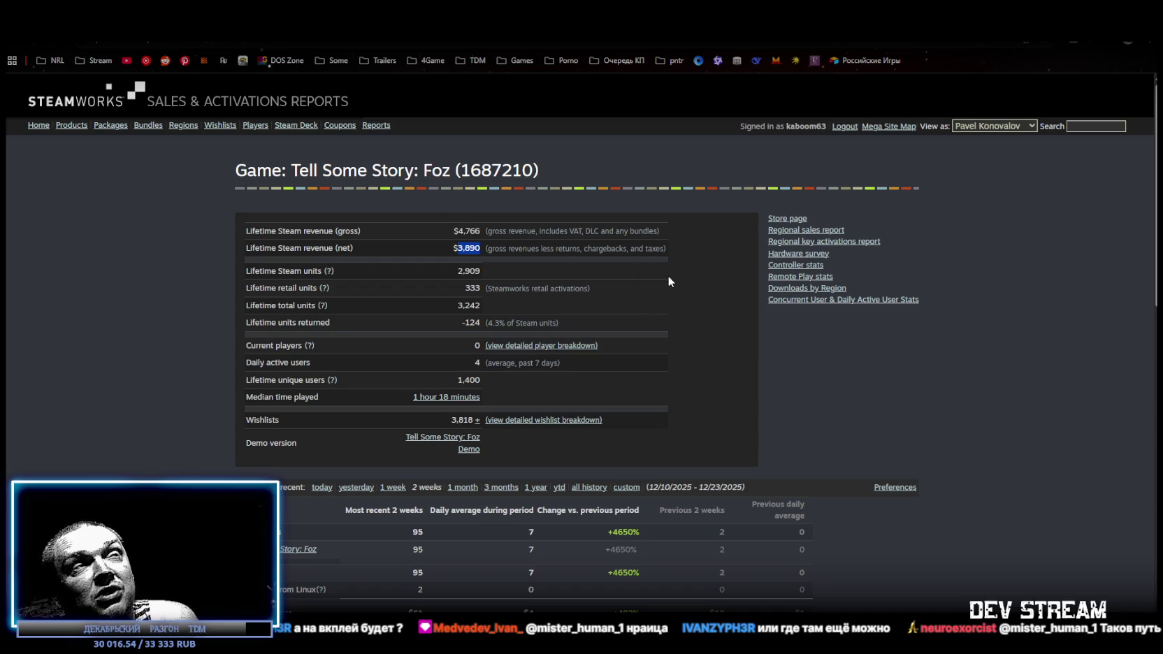
Reselect the 3,890 lifetime net revenue figure and scroll the page slightly
{"action": "left_click_drag", "start_coordinate": [458, 248], "coordinate": [481, 247]}
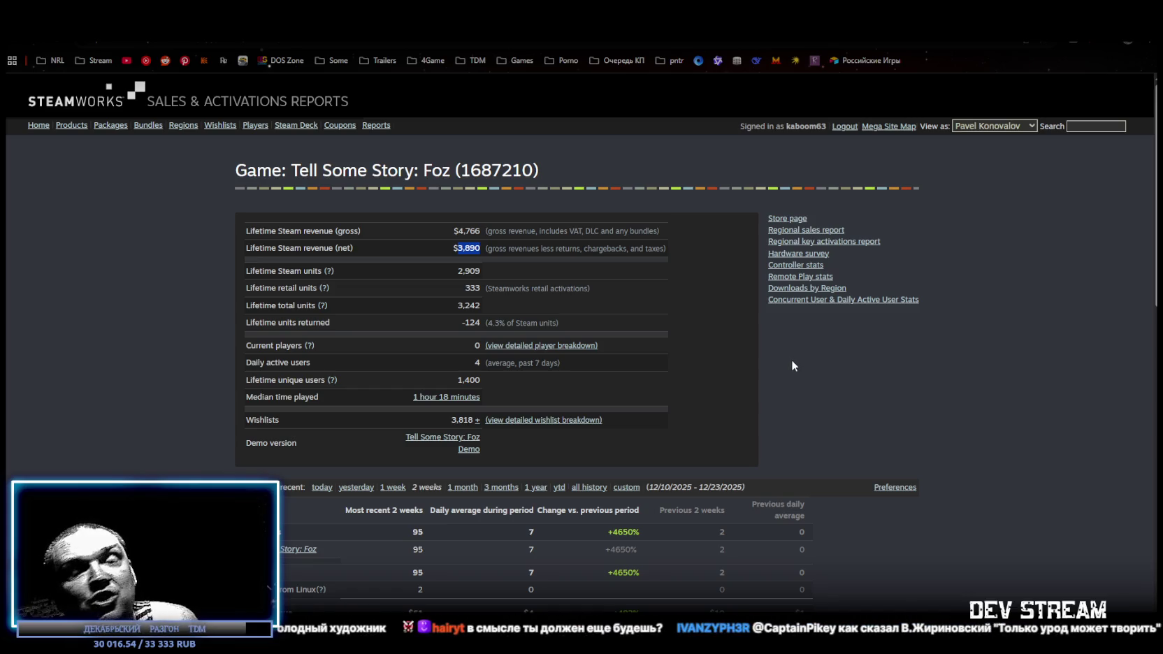
{"action": "scroll", "coordinate": [584, 302], "scroll_direction": "down", "scroll_amount": 2}
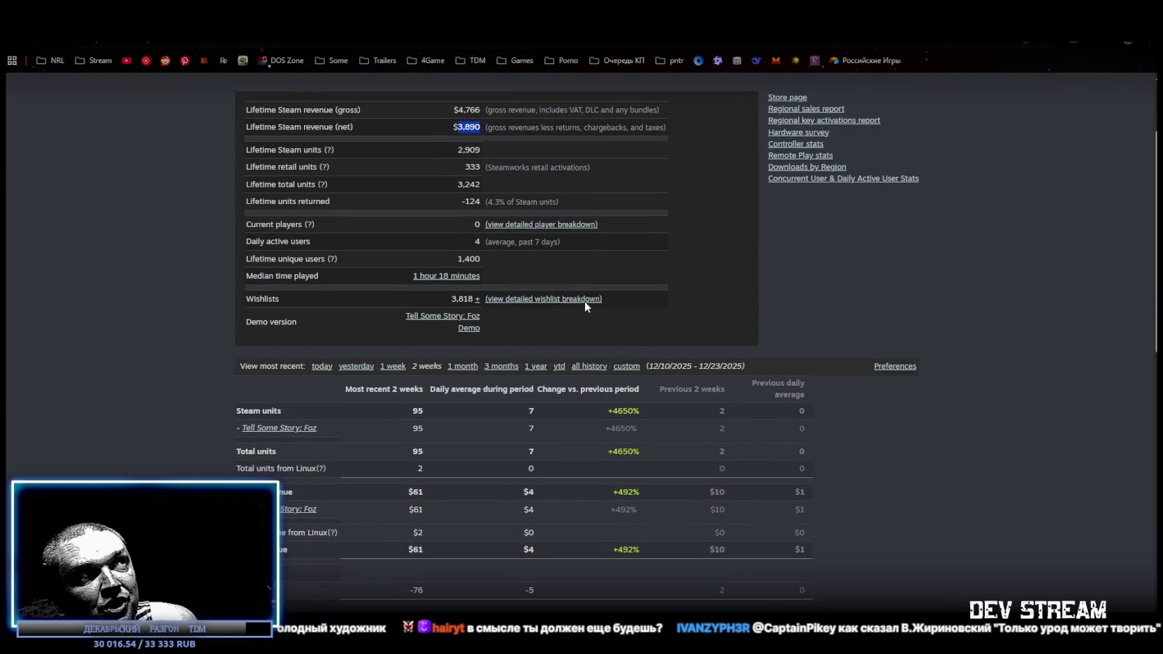
Open the Tell Some Story: Foz store page from the Steam library
{"action": "scroll", "coordinate": [582, 302], "scroll_direction": "up", "scroll_amount": 1}
{"action": "key", "text": "alt+Tab"}
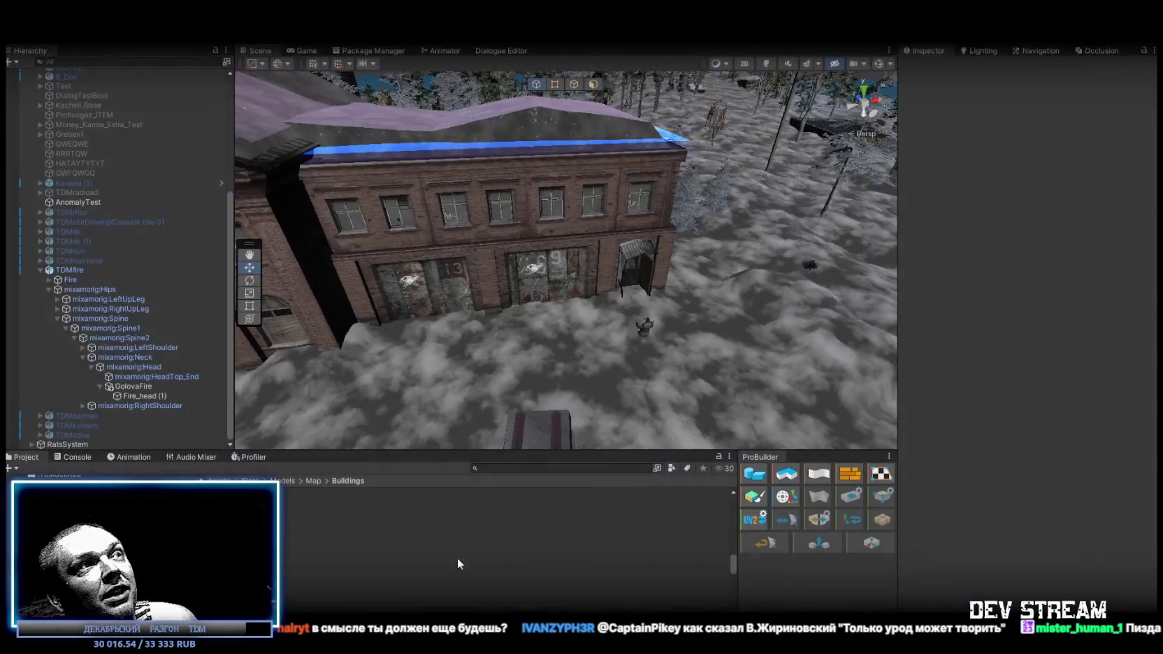
{"action": "key", "text": "alt+Tab"}
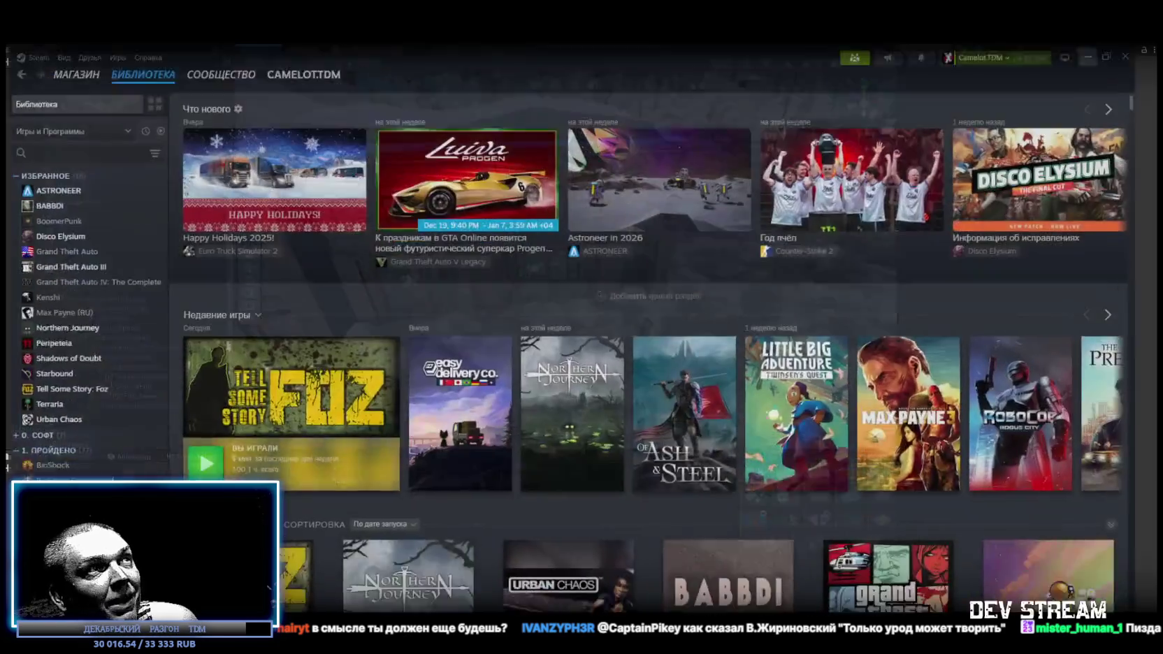
{"action": "left_click", "coordinate": [279, 307]}
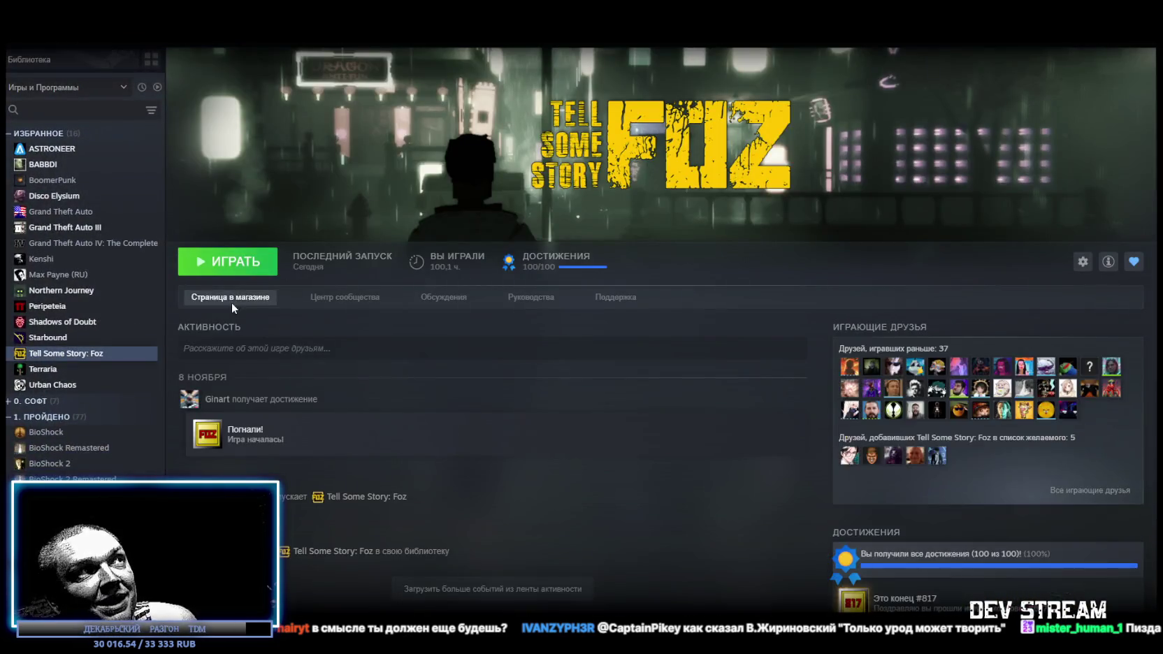
{"action": "left_click", "coordinate": [231, 297]}
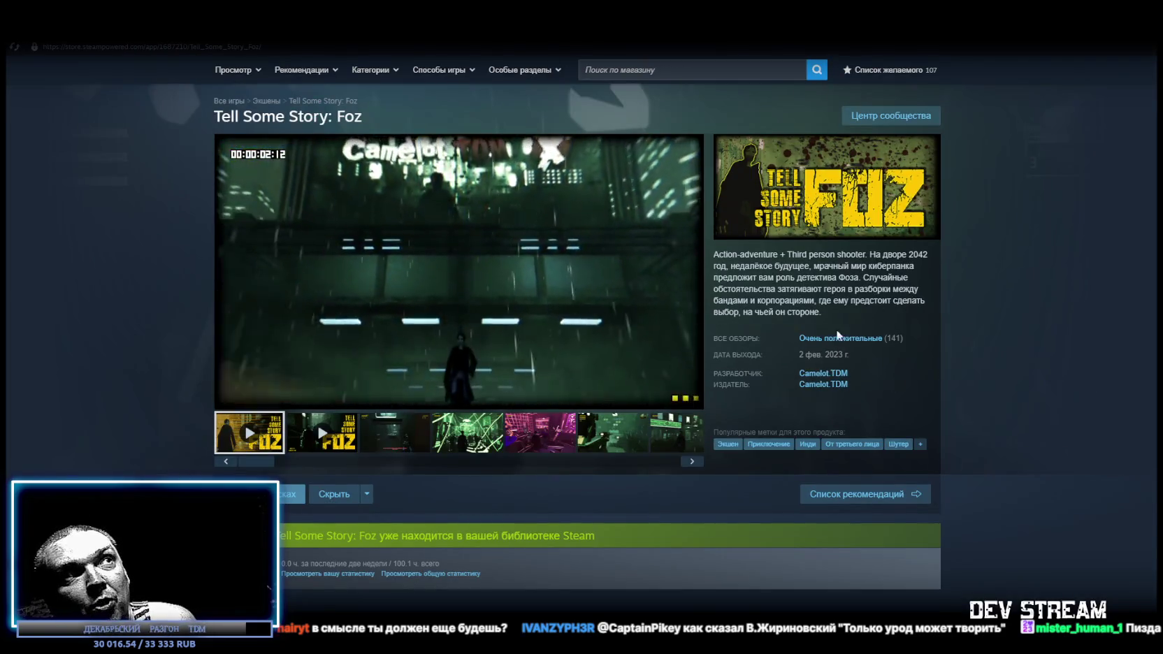
Watch the Foz store trailer, then move over to Blockbench
{"action": "scroll", "coordinate": [838, 328], "scroll_direction": "down", "scroll_amount": 3}
{"action": "scroll", "coordinate": [827, 338], "scroll_direction": "up", "scroll_amount": 3}
{"action": "mouse_move", "coordinate": [769, 342]}
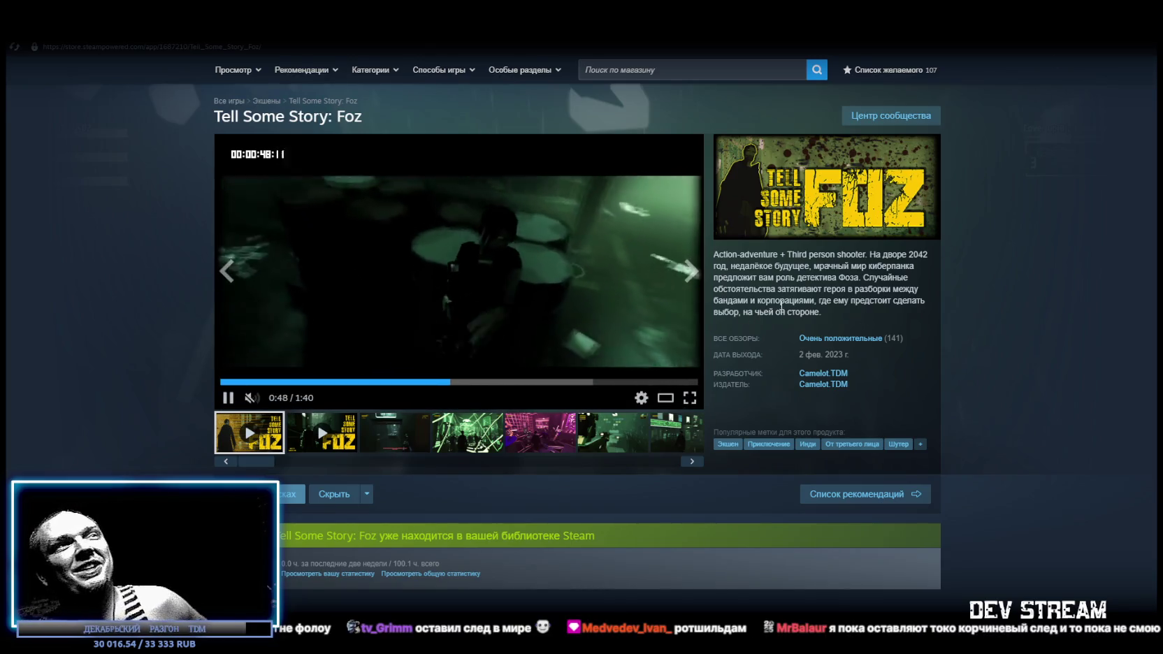
{"action": "key", "text": "alt+Tab"}
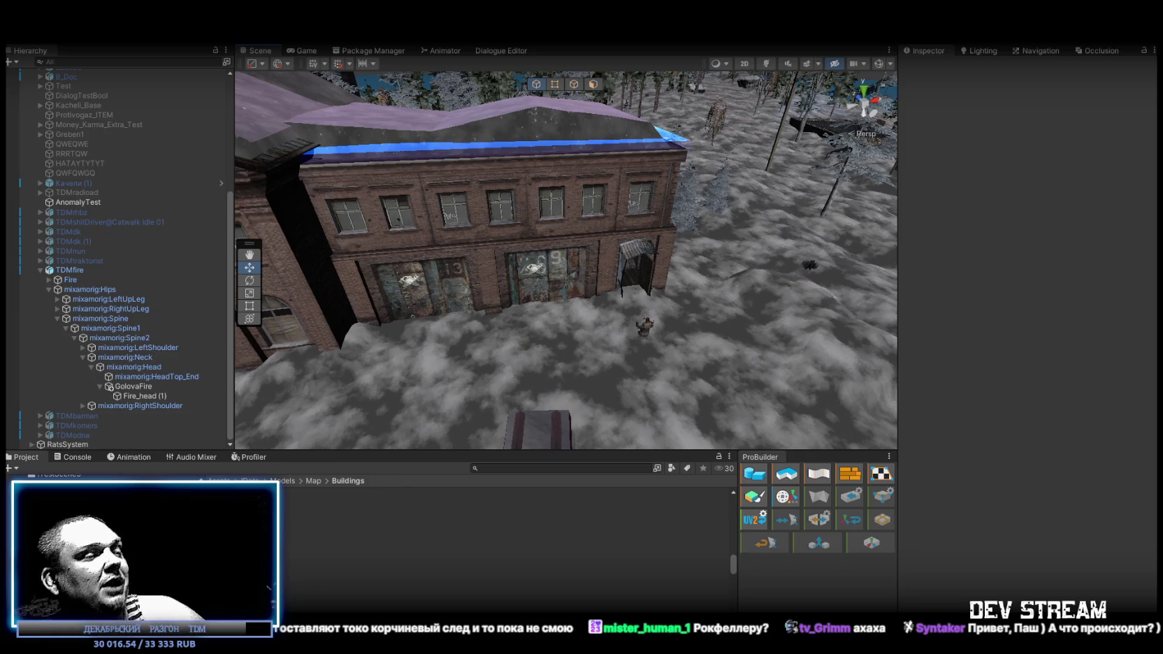
{"action": "key", "text": "alt+Tab"}
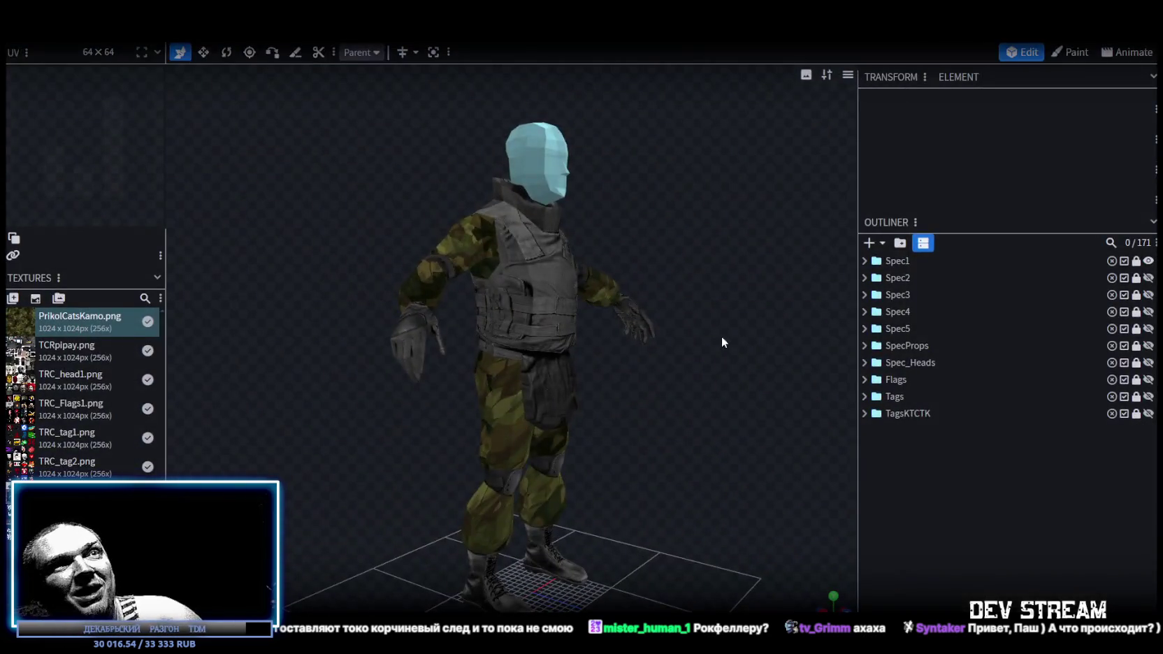
Orbit the viewport to see the camouflaged soldier model from the side
{"action": "mouse_move", "coordinate": [725, 343]}
{"action": "left_mouse_down"}
{"action": "mouse_move", "coordinate": [585, 366]}
{"action": "mouse_move", "coordinate": [662, 254]}
{"action": "mouse_move", "coordinate": [605, 312]}
{"action": "mouse_move", "coordinate": [655, 409]}
{"action": "mouse_move", "coordinate": [610, 395]}
{"action": "left_mouse_up"}
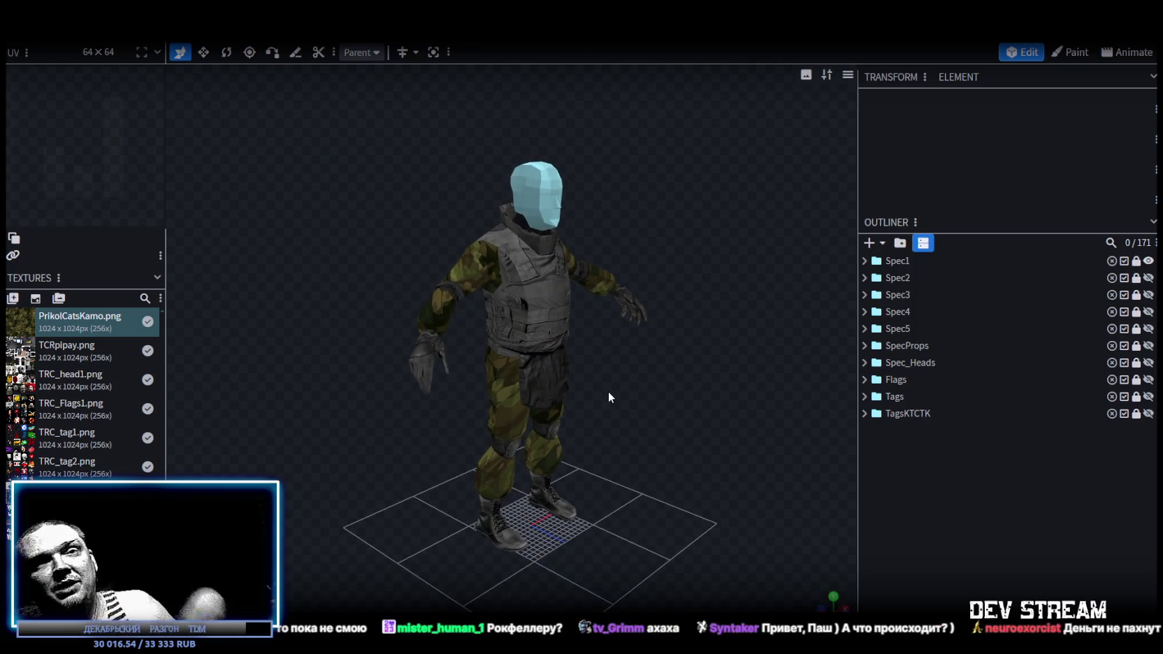
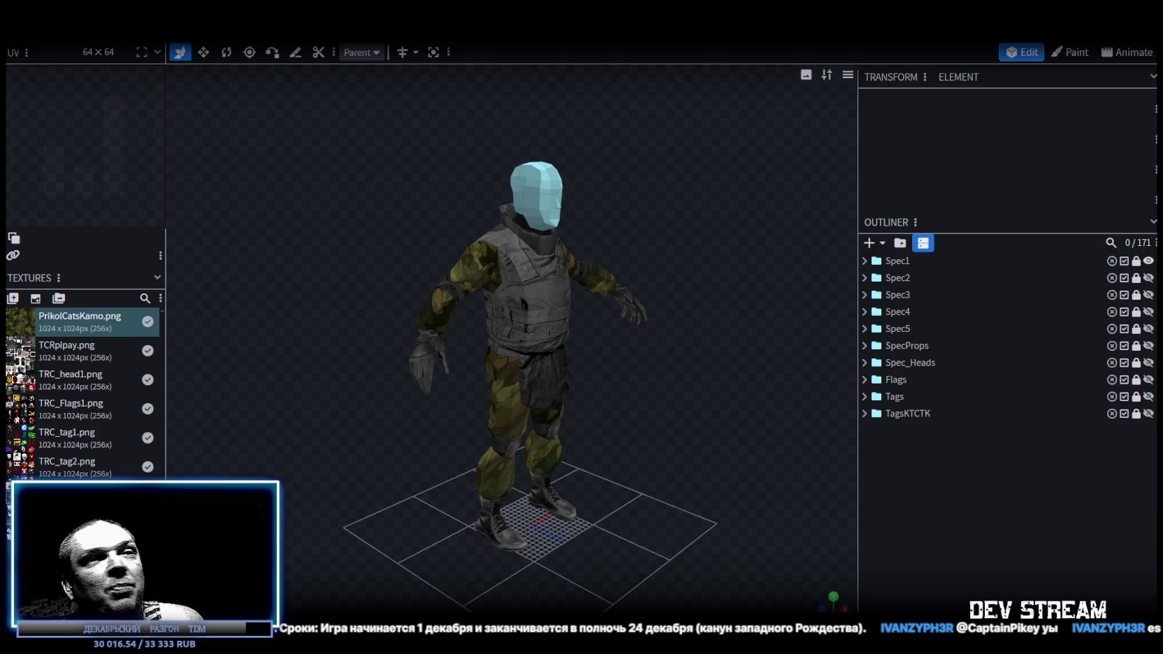
Switch from Blockbench to the Yandex Music page playing 'Last Christmas'
{"action": "key", "text": "alt+Tab"}
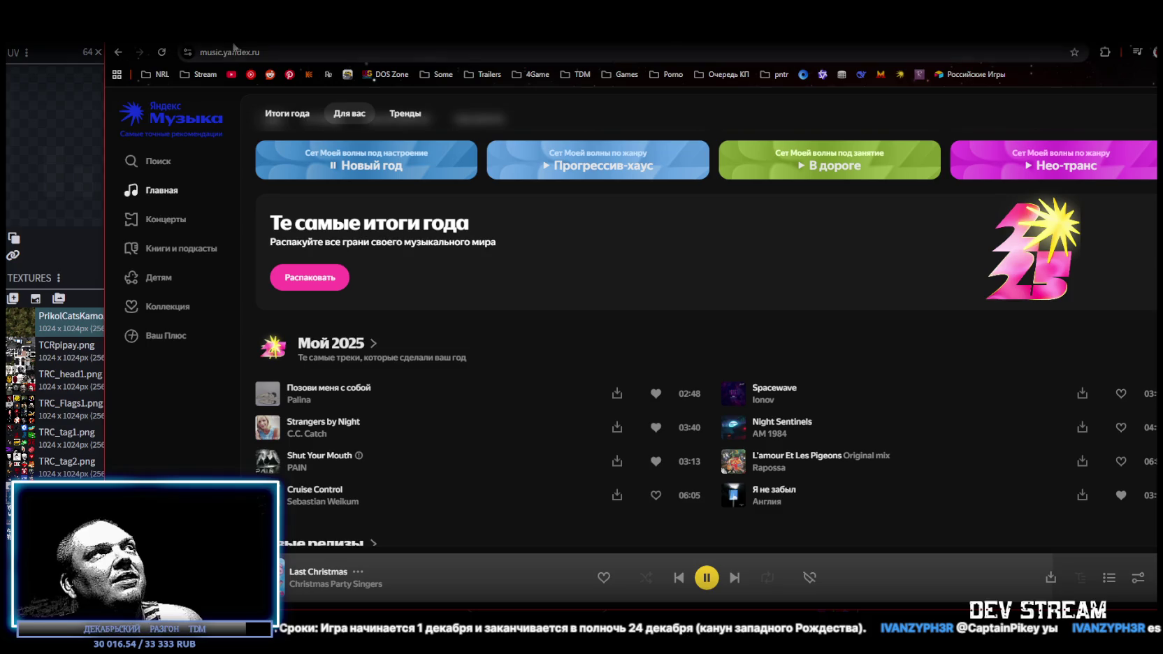
Return to Blockbench's soldier model wearing the PrikolCatsKamo camouflage texture
{"action": "key", "text": "alt+Tab"}
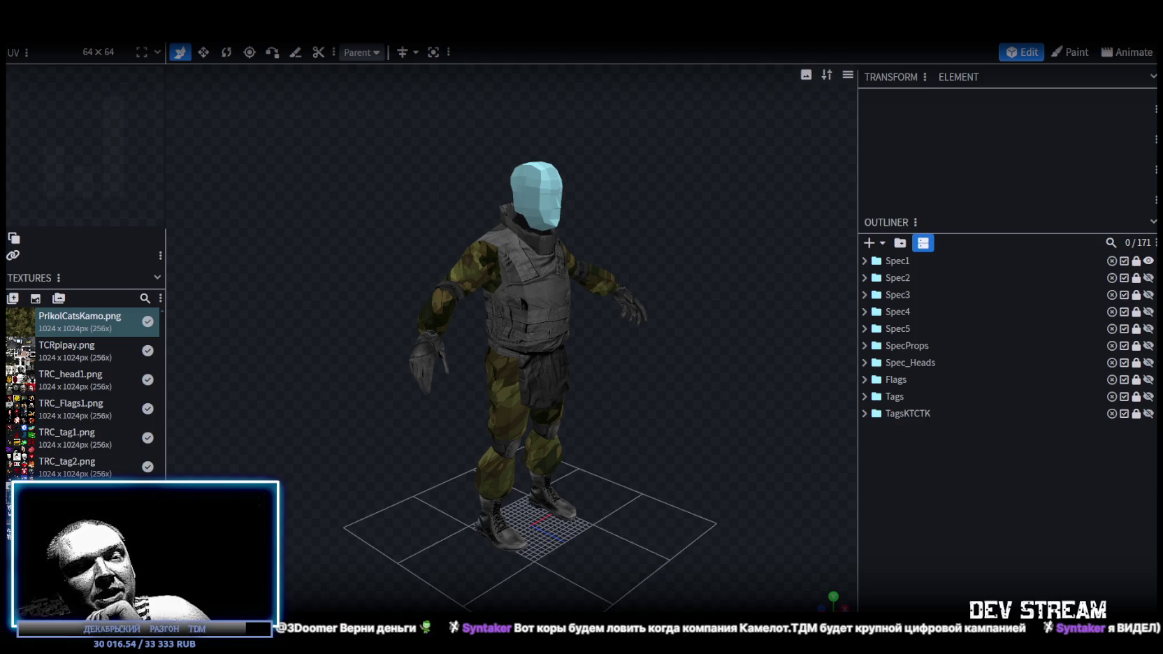
{"action": "scroll", "coordinate": [628, 343], "scroll_direction": "up", "scroll_amount": 4}
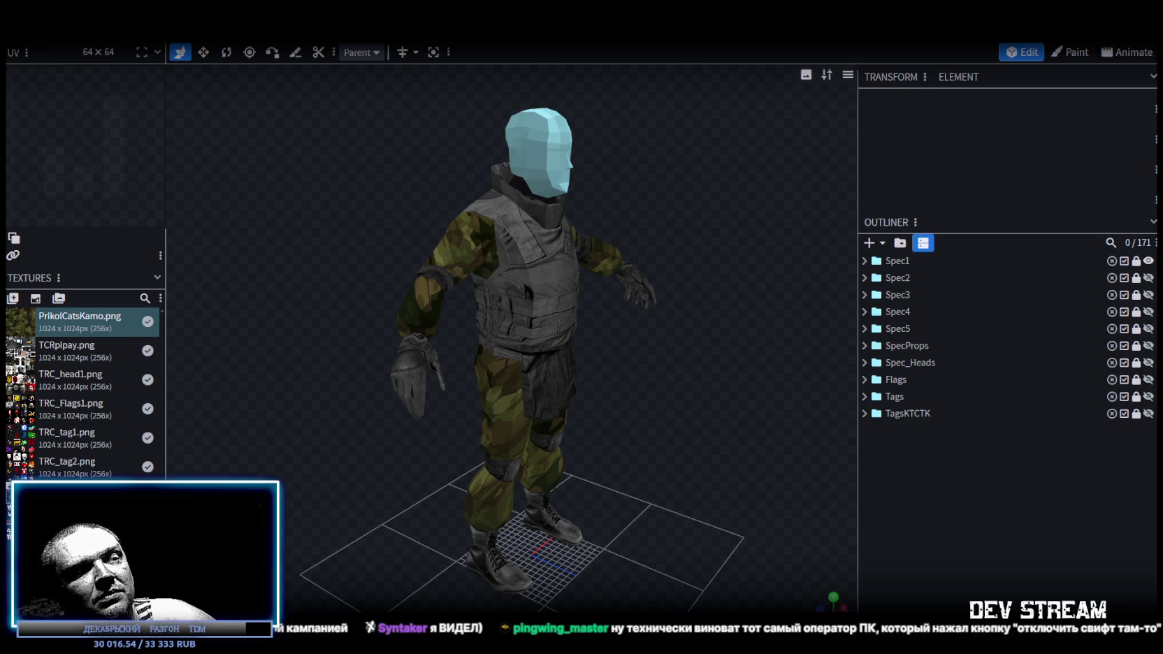
{"action": "mouse_move", "coordinate": [743, 415]}
{"action": "left_mouse_down"}
{"action": "mouse_move", "coordinate": [445, 394]}
{"action": "mouse_move", "coordinate": [801, 407]}
{"action": "mouse_move", "coordinate": [667, 503]}
{"action": "mouse_move", "coordinate": [662, 495]}
{"action": "left_mouse_up"}
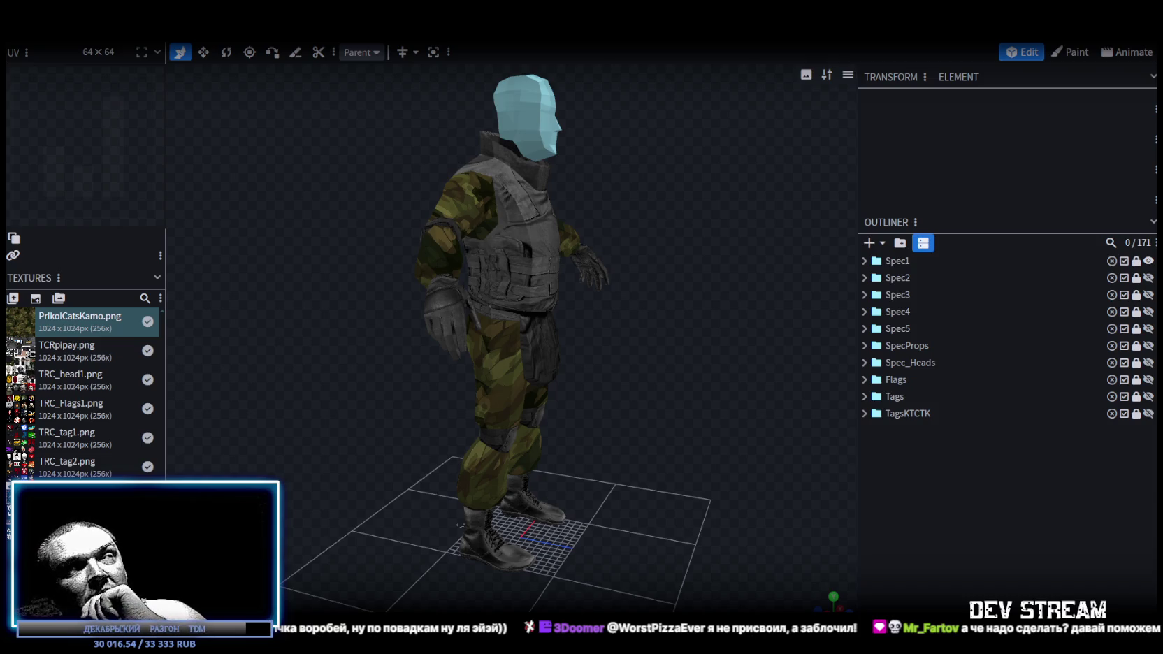
{"action": "mouse_move", "coordinate": [606, 334]}
{"action": "left_mouse_down"}
{"action": "mouse_move", "coordinate": [621, 298]}
{"action": "mouse_move", "coordinate": [539, 252]}
{"action": "left_mouse_up"}
{"action": "scroll", "coordinate": [542, 255], "scroll_direction": "up", "scroll_amount": 3}
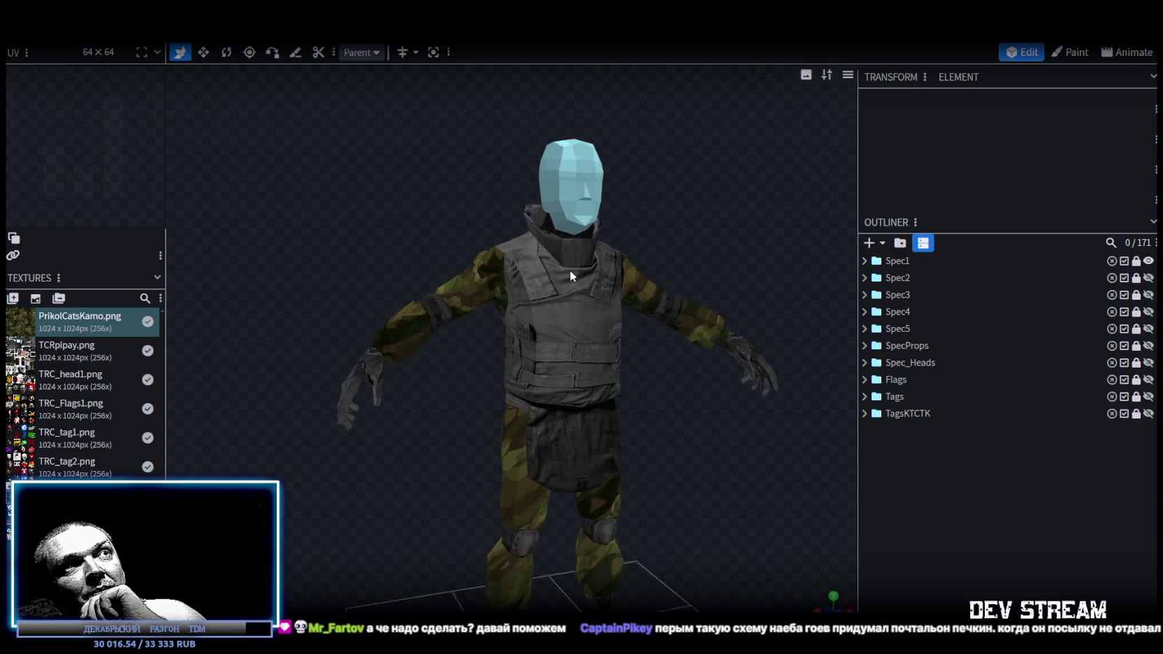
{"action": "scroll", "coordinate": [618, 411], "scroll_direction": "down", "scroll_amount": 2}
{"action": "scroll", "coordinate": [638, 406], "scroll_direction": "up", "scroll_amount": 4}
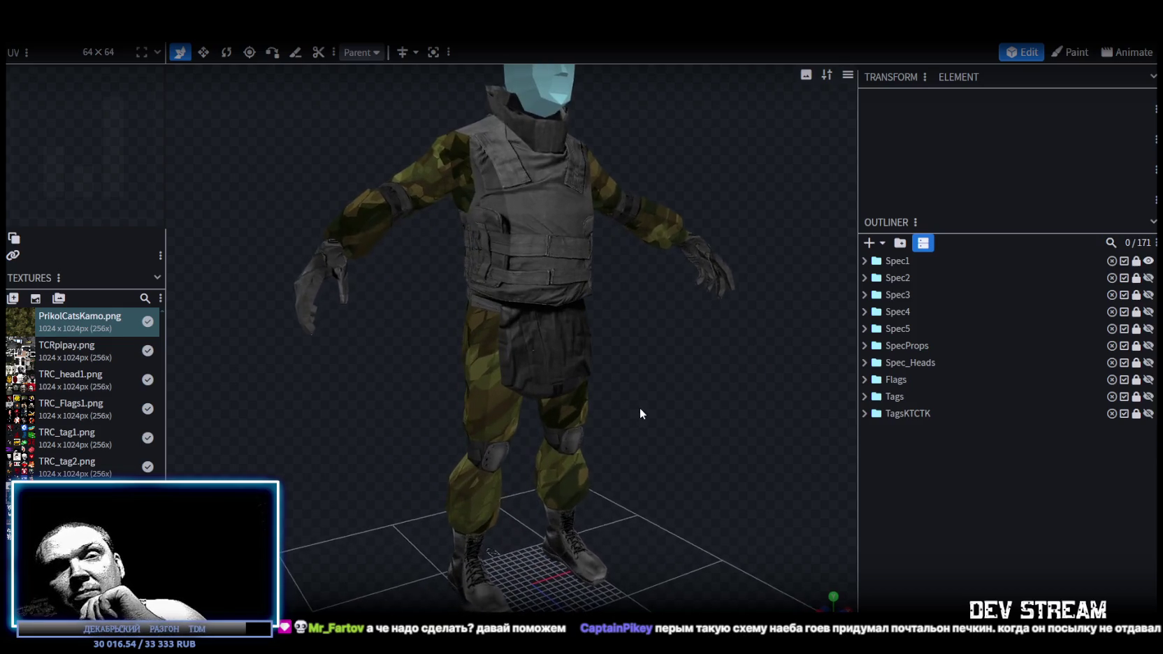
{"action": "scroll", "coordinate": [640, 405], "scroll_direction": "down", "scroll_amount": 1}
{"action": "scroll", "coordinate": [641, 401], "scroll_direction": "up", "scroll_amount": 1}
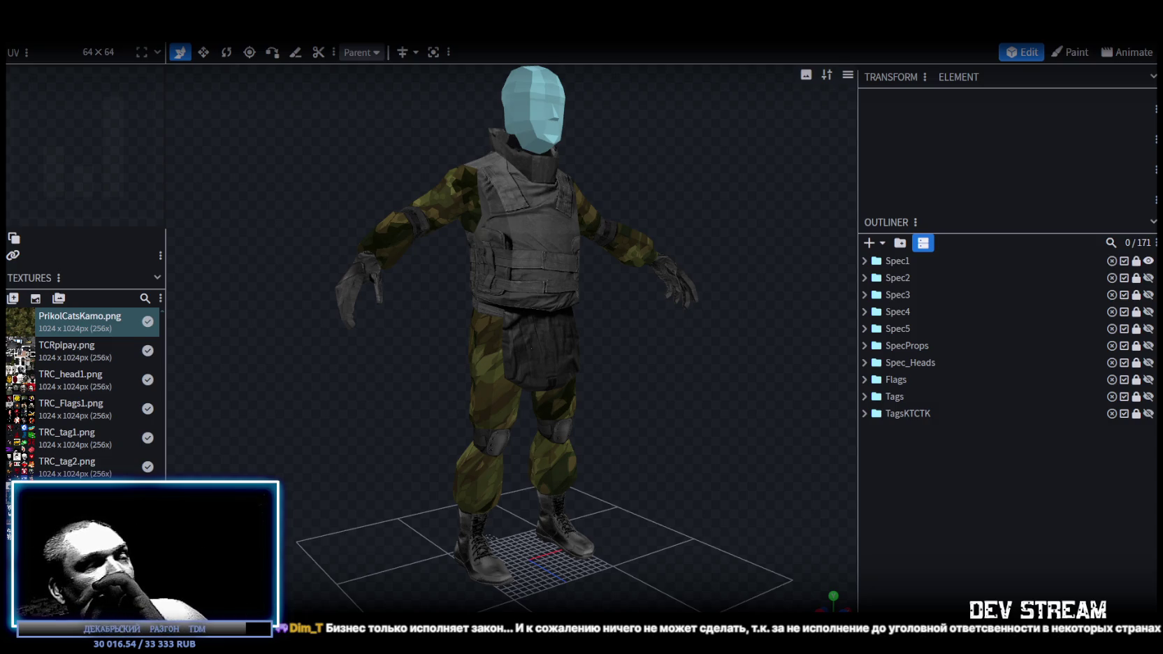
{"action": "key", "text": "alt+Tab"}
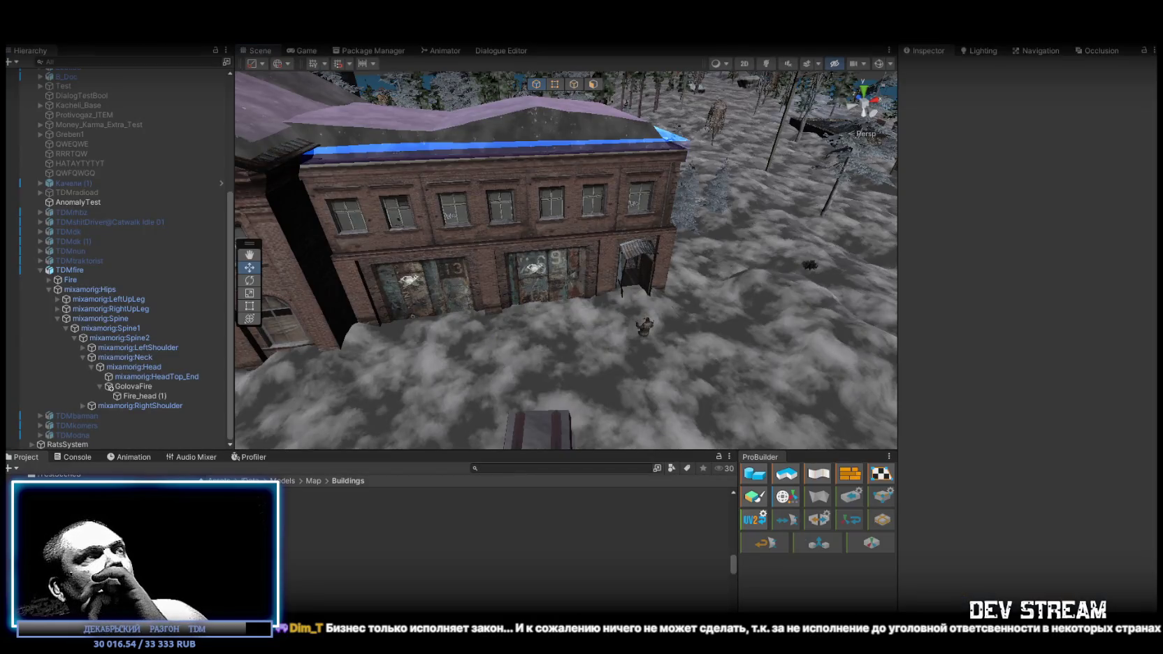
{"action": "key", "text": "alt+Tab"}
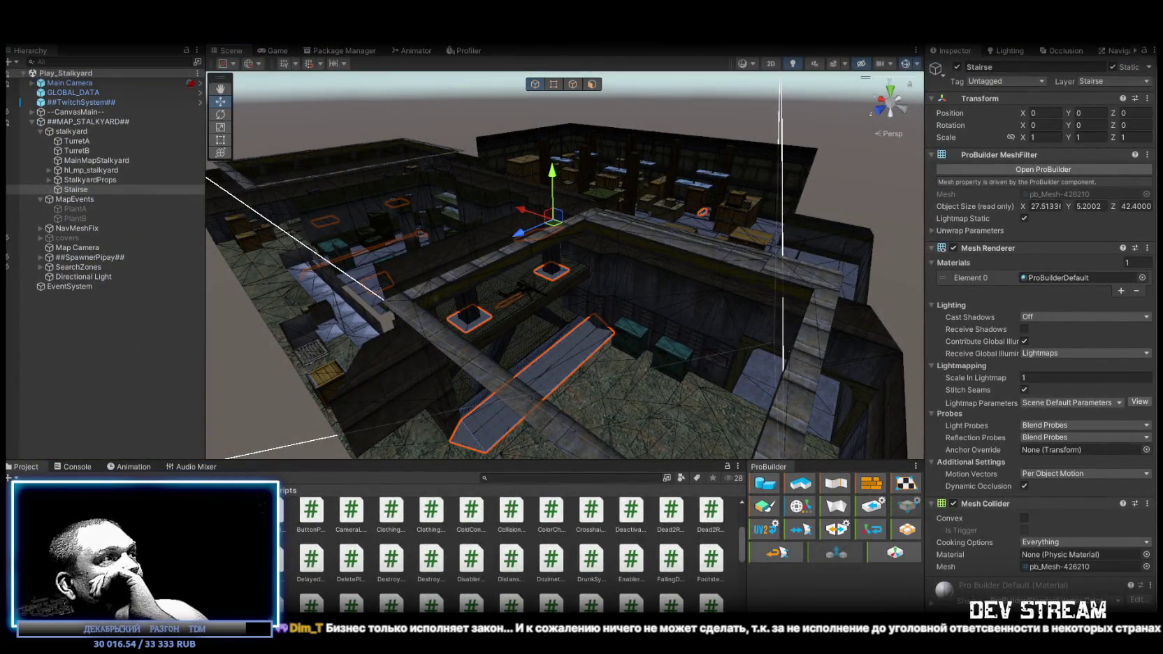
{"action": "left_click", "coordinate": [312, 521]}
{"action": "scroll", "coordinate": [1138, 363], "scroll_direction": "down", "scroll_amount": 10}
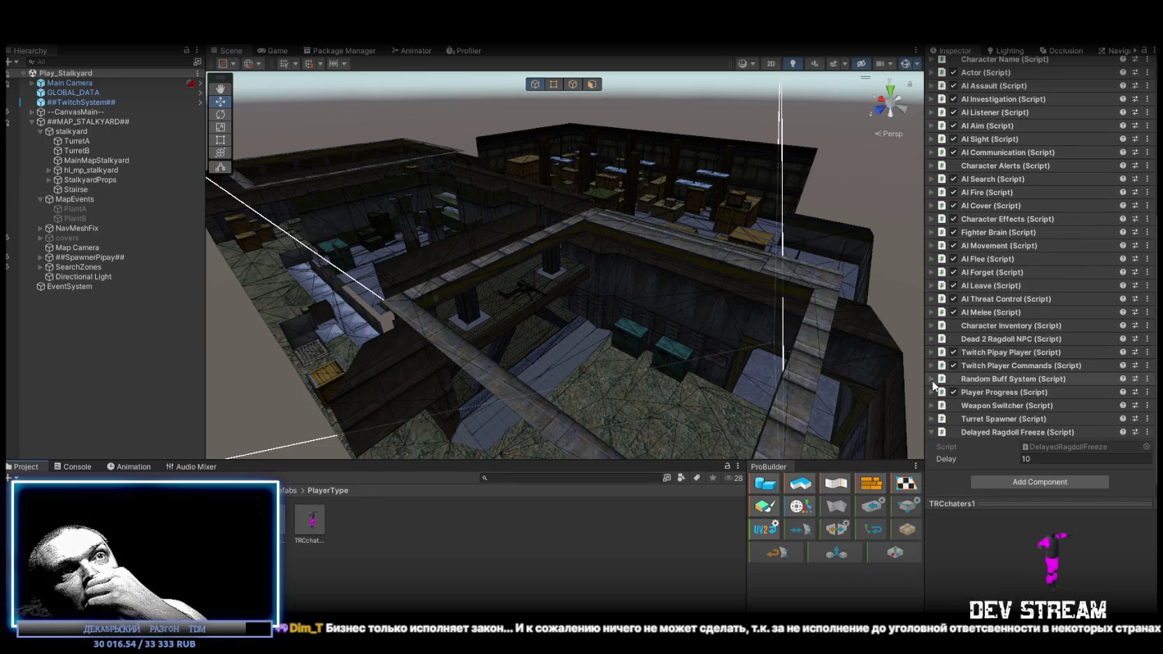
{"action": "left_click", "coordinate": [931, 379]}
{"action": "scroll", "coordinate": [1030, 343], "scroll_direction": "down", "scroll_amount": 3}
{"action": "scroll", "coordinate": [1030, 341], "scroll_direction": "down", "scroll_amount": 1}
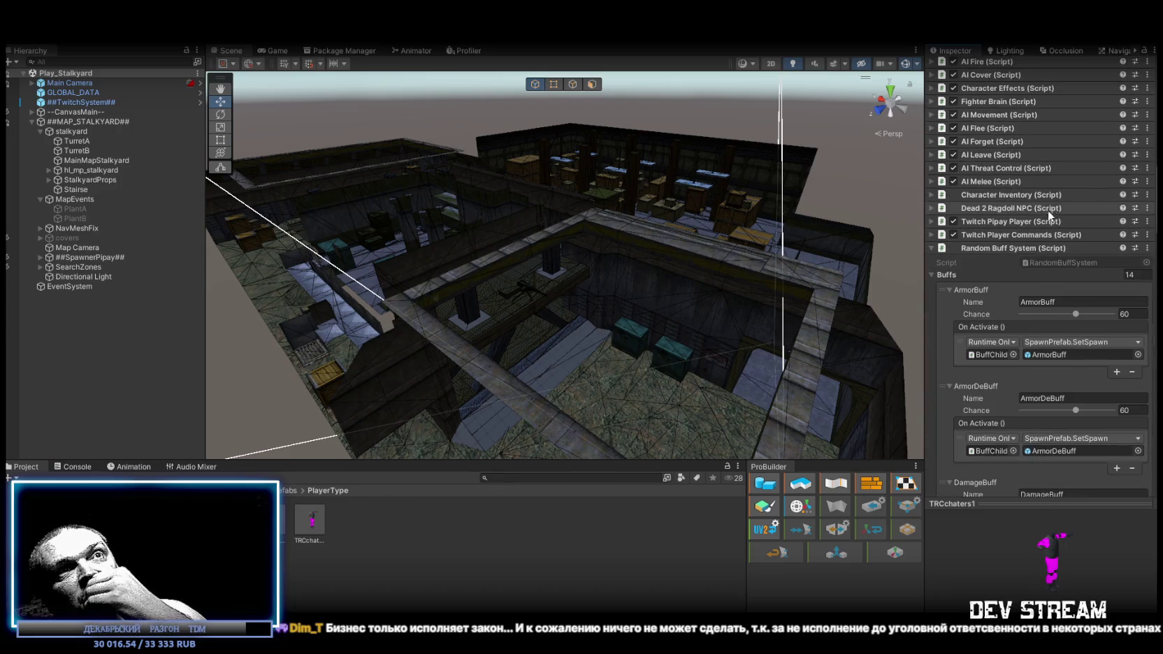
{"action": "scroll", "coordinate": [1088, 310], "scroll_direction": "down", "scroll_amount": 2}
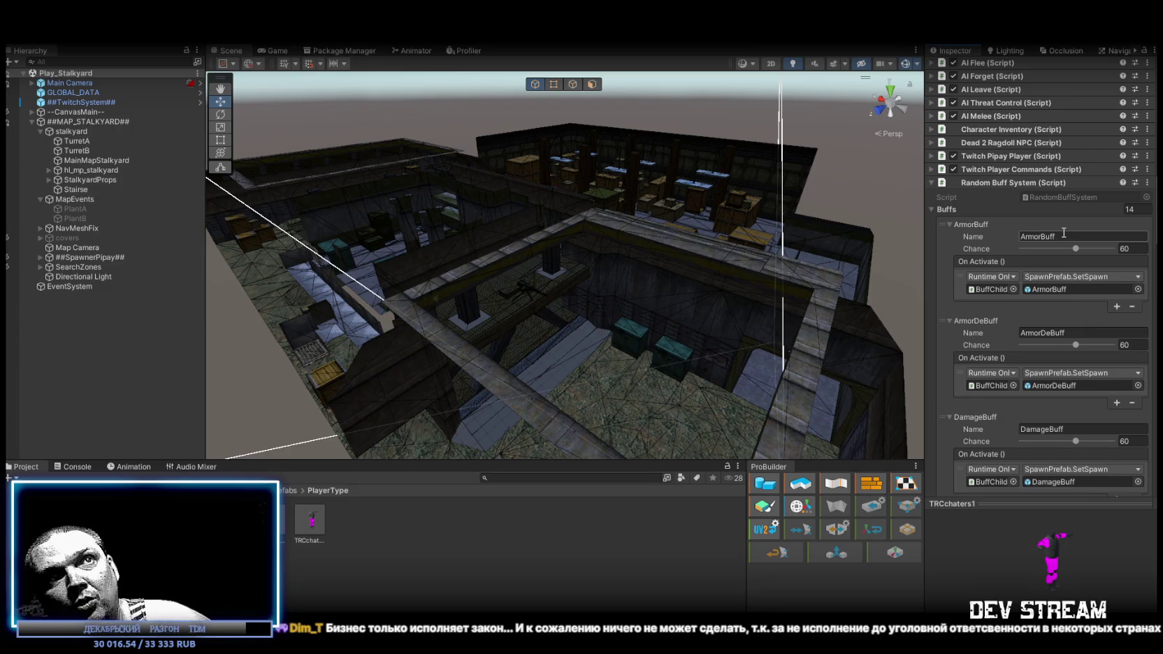
{"action": "scroll", "coordinate": [1136, 250], "scroll_direction": "down", "scroll_amount": 3}
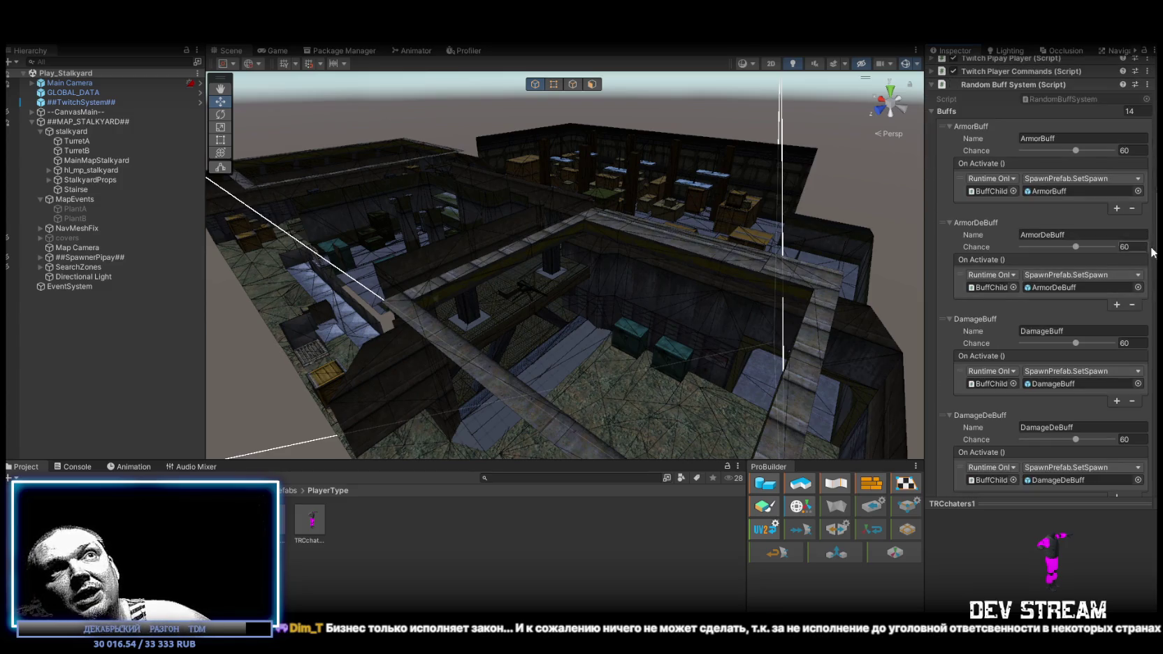
{"action": "scroll", "coordinate": [1097, 231], "scroll_direction": "down", "scroll_amount": 2}
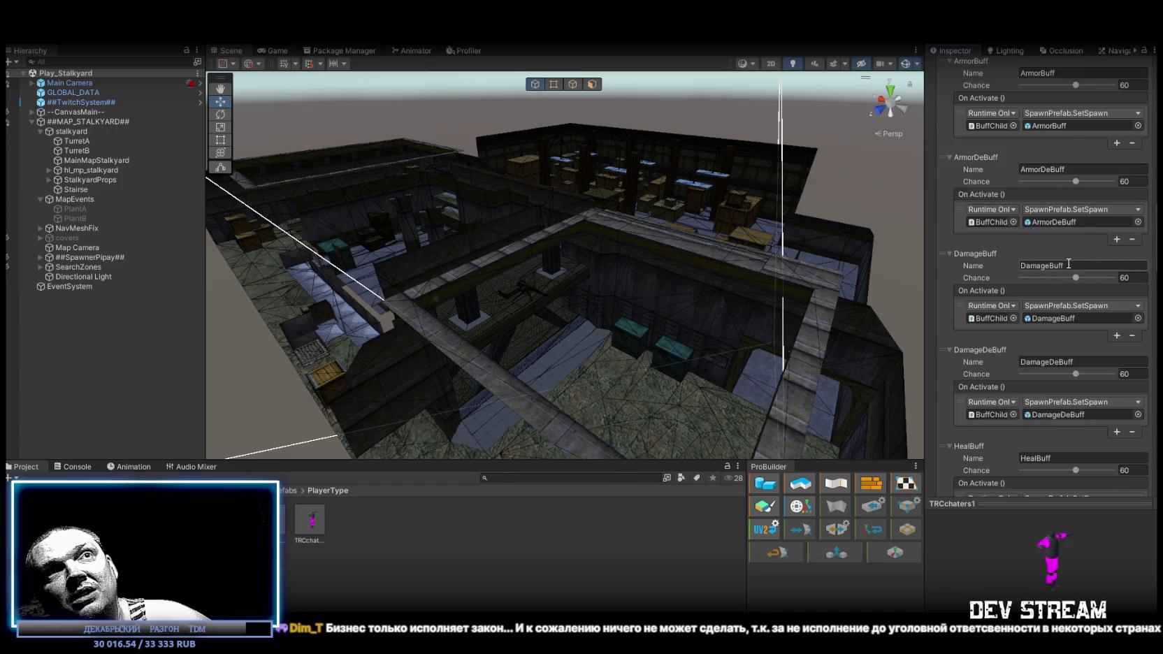
{"action": "scroll", "coordinate": [1084, 266], "scroll_direction": "down", "scroll_amount": 3}
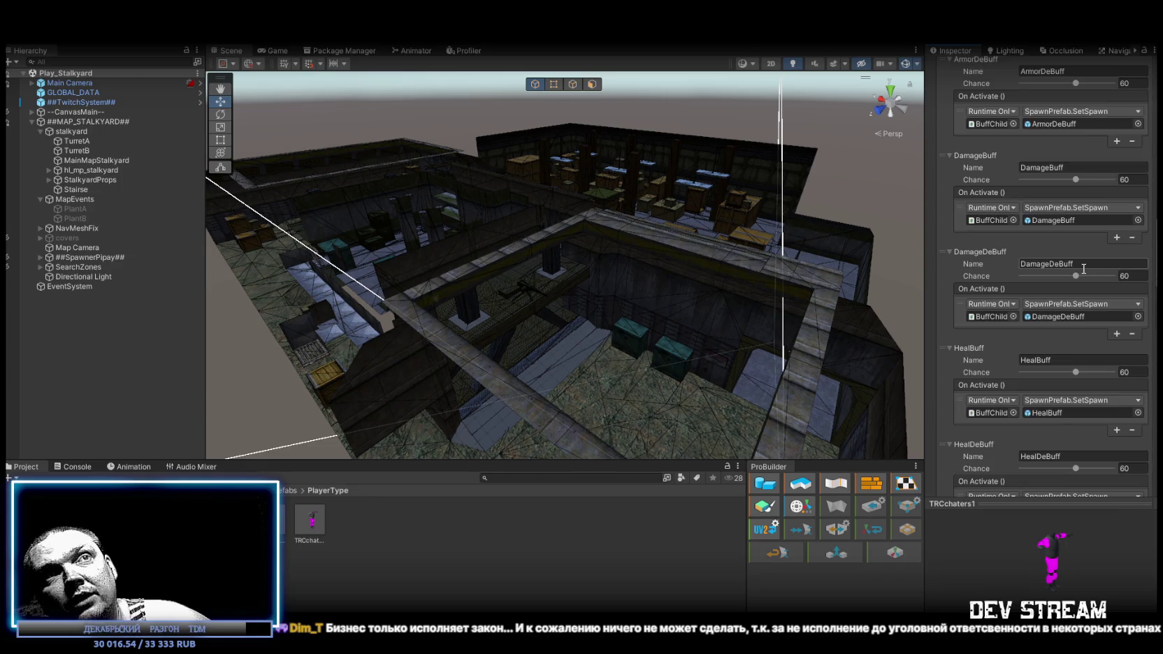
{"action": "scroll", "coordinate": [1121, 285], "scroll_direction": "down", "scroll_amount": 2}
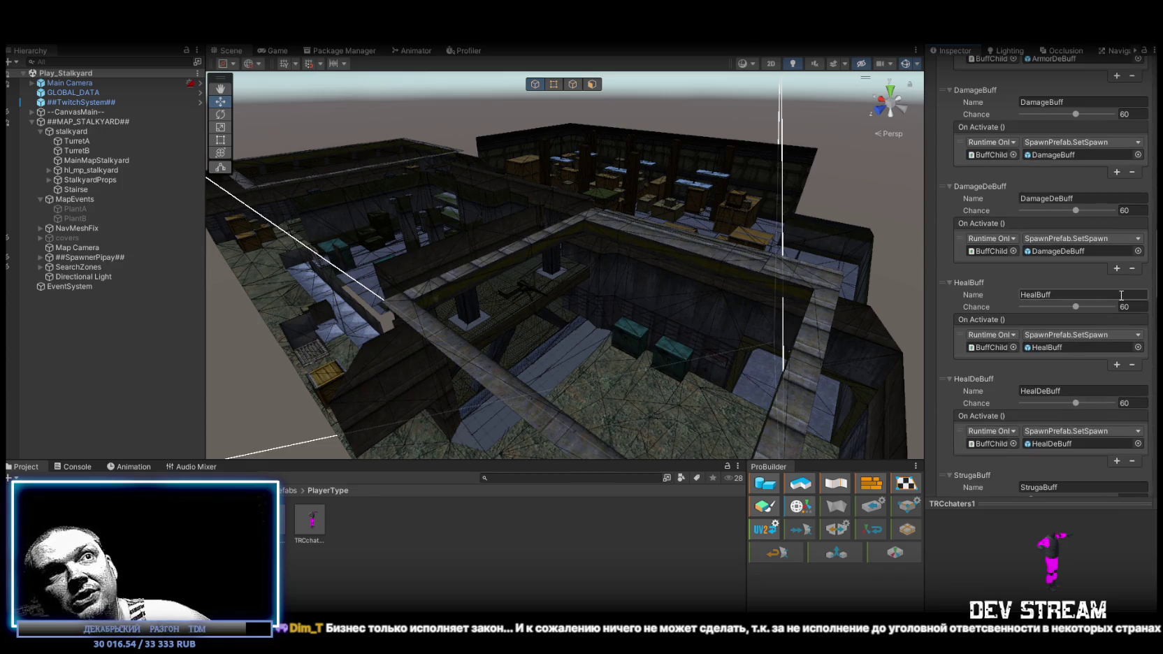
{"action": "scroll", "coordinate": [1093, 296], "scroll_direction": "down", "scroll_amount": 2}
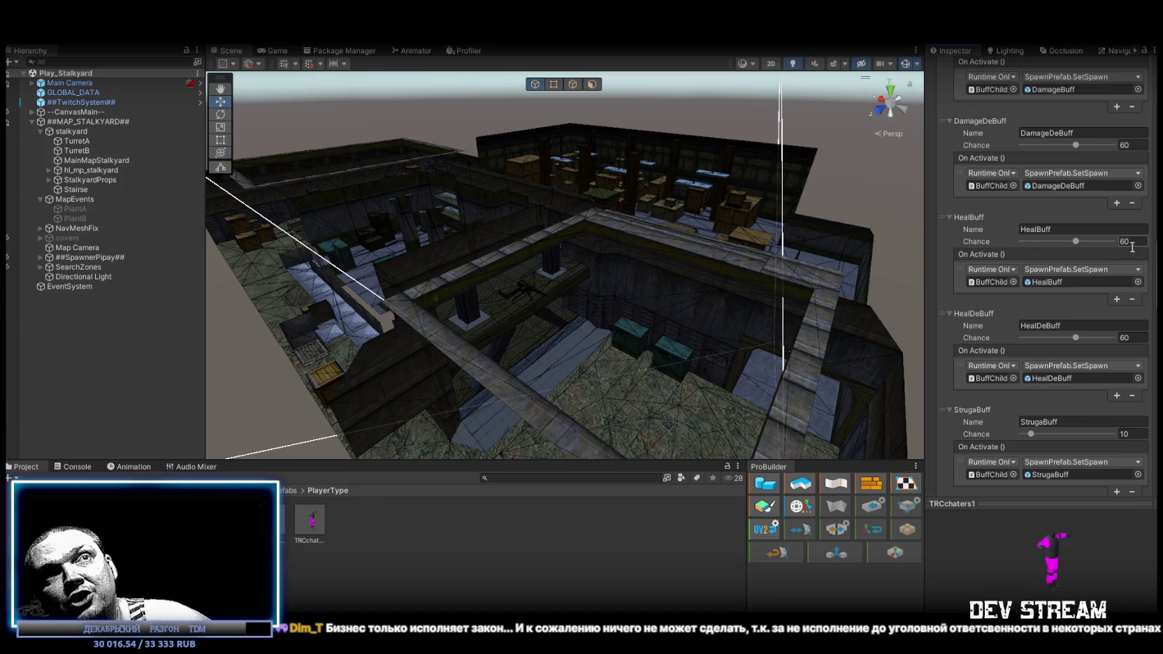
{"action": "scroll", "coordinate": [1119, 291], "scroll_direction": "down", "scroll_amount": 2}
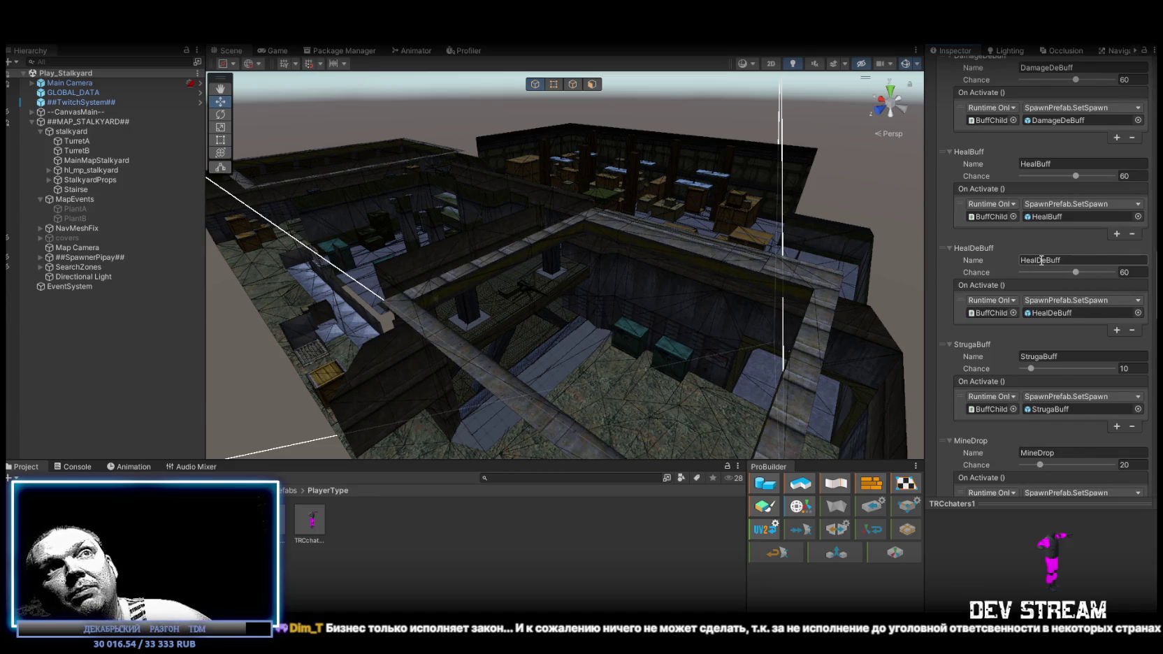
{"action": "scroll", "coordinate": [1134, 273], "scroll_direction": "down", "scroll_amount": 2}
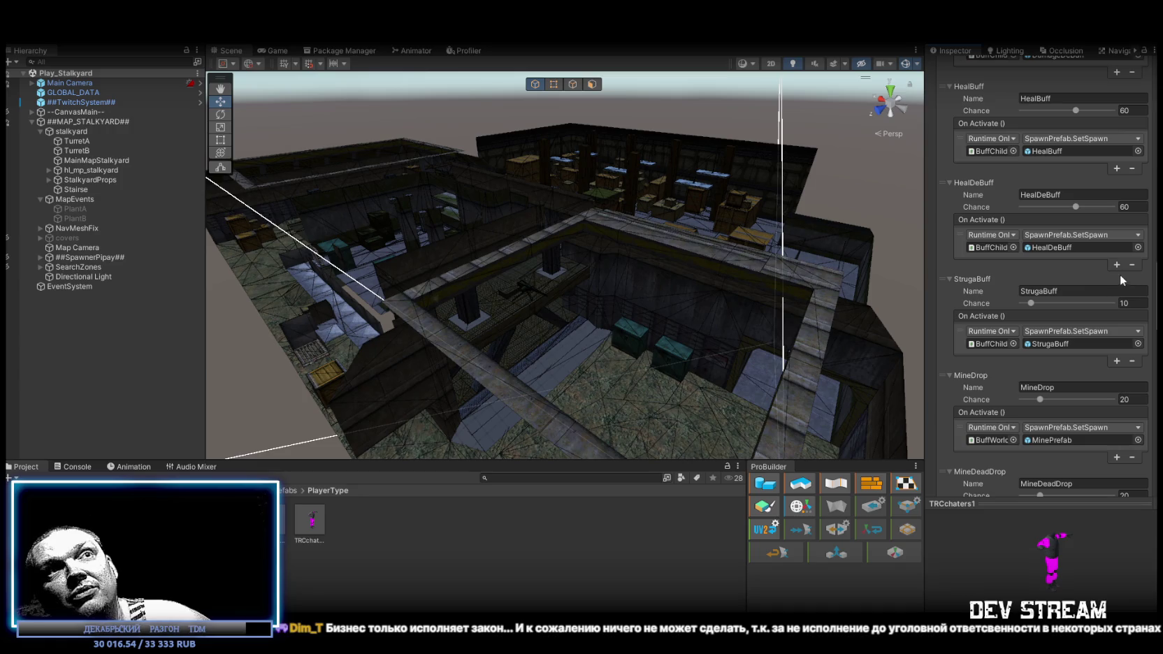
{"action": "left_click", "coordinate": [1091, 290]}
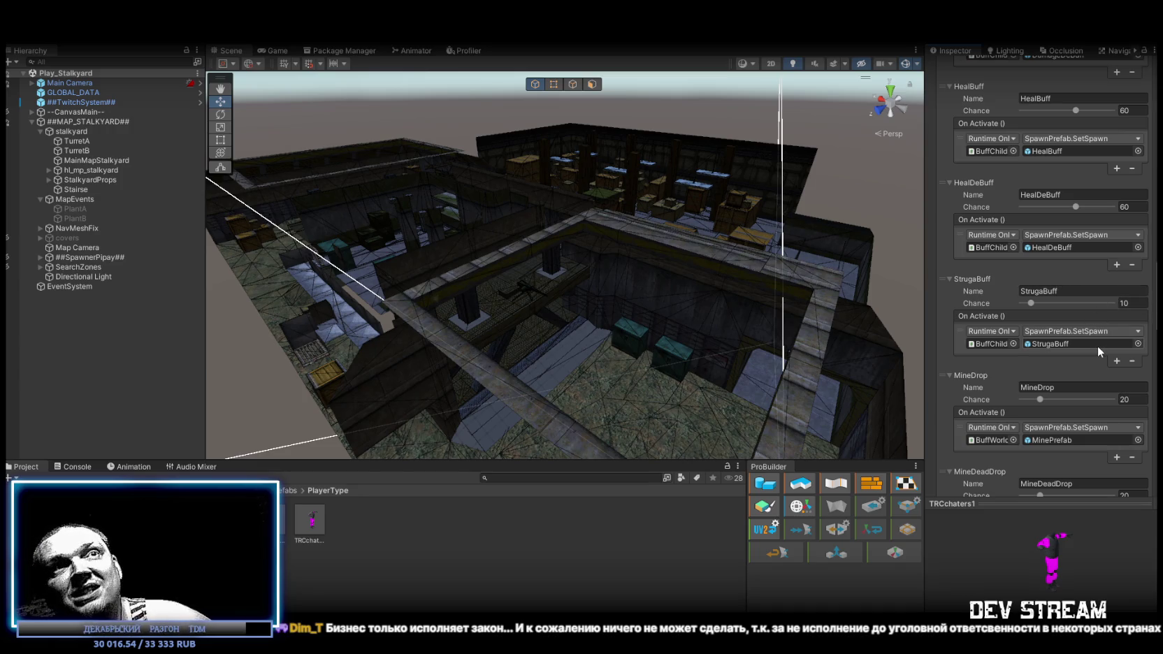
{"action": "scroll", "coordinate": [1095, 344], "scroll_direction": "down", "scroll_amount": 2}
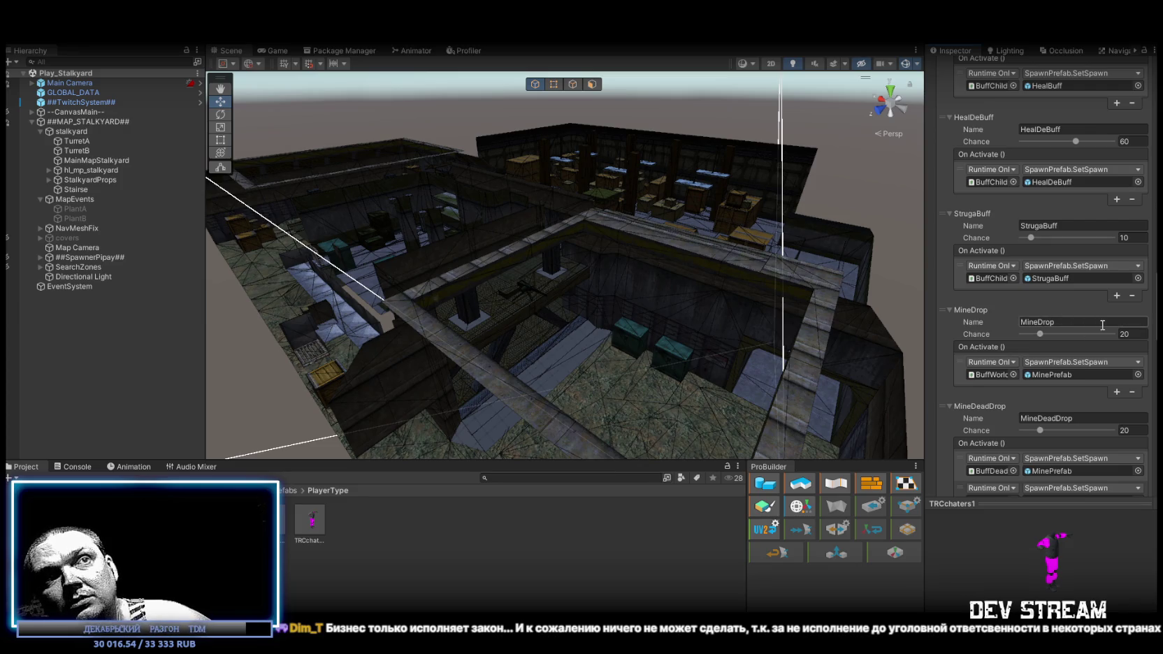
{"action": "scroll", "coordinate": [1119, 325], "scroll_direction": "down", "scroll_amount": 1}
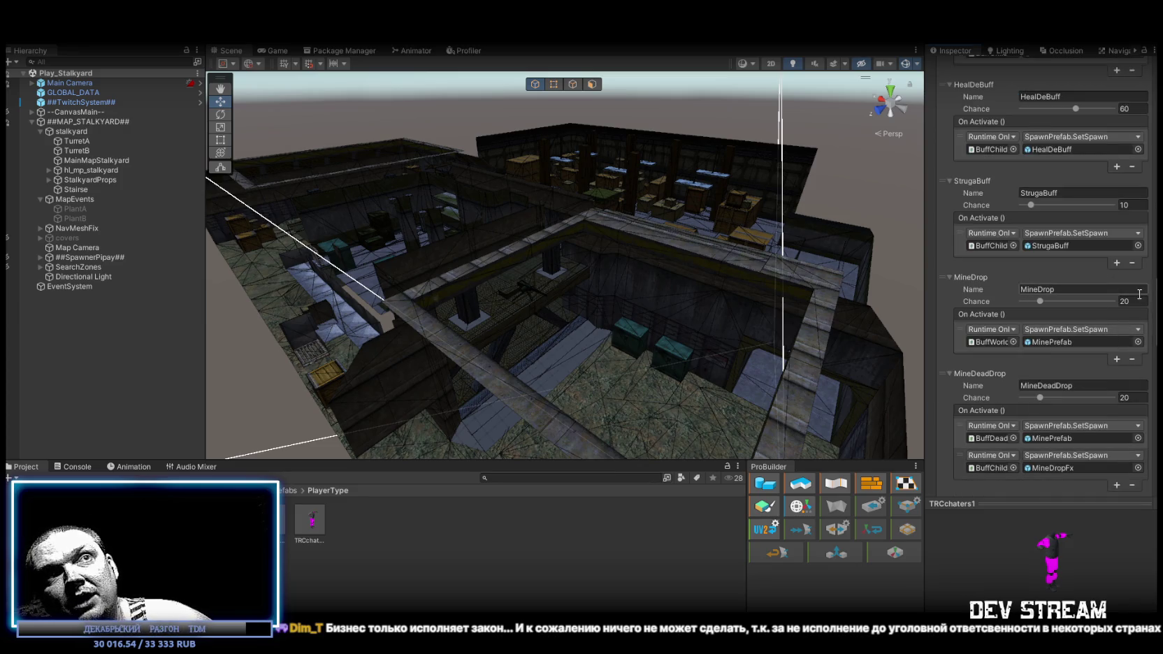
{"action": "scroll", "coordinate": [1080, 393], "scroll_direction": "down", "scroll_amount": 1}
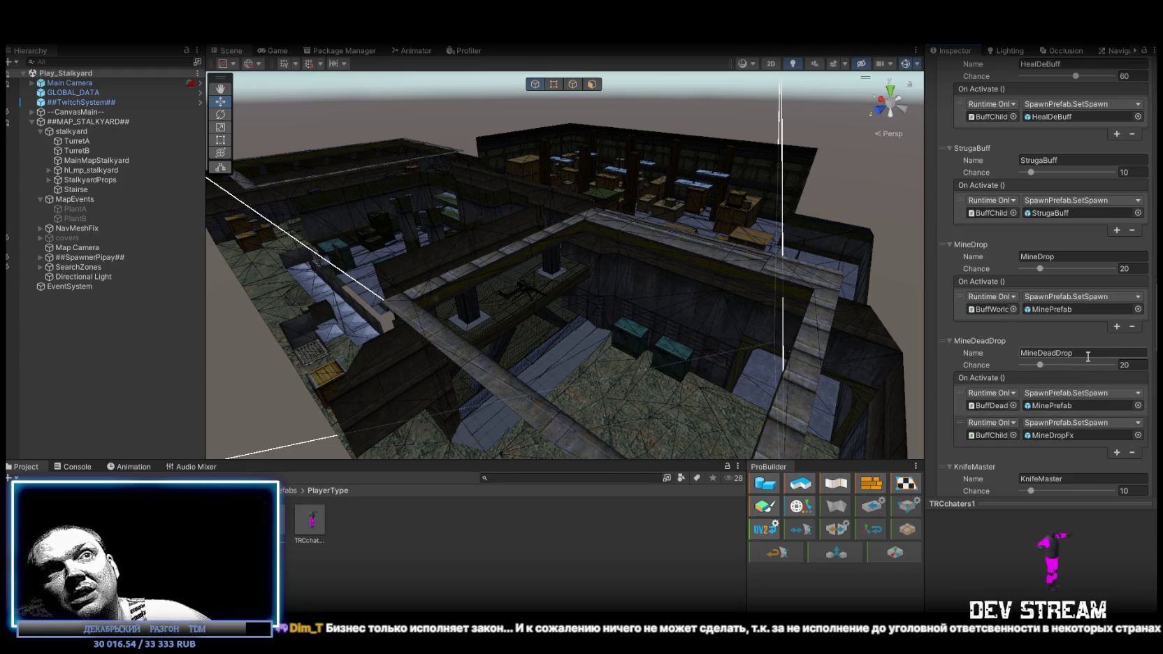
{"action": "scroll", "coordinate": [1119, 368], "scroll_direction": "down", "scroll_amount": 3}
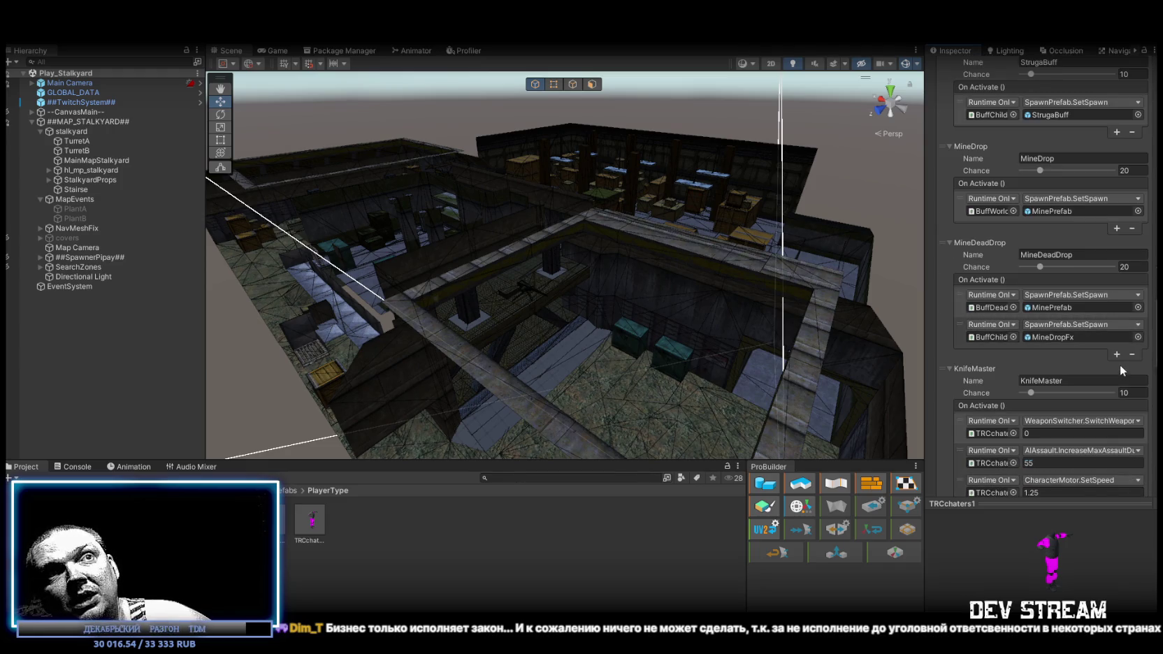
{"action": "scroll", "coordinate": [1090, 326], "scroll_direction": "down", "scroll_amount": 2}
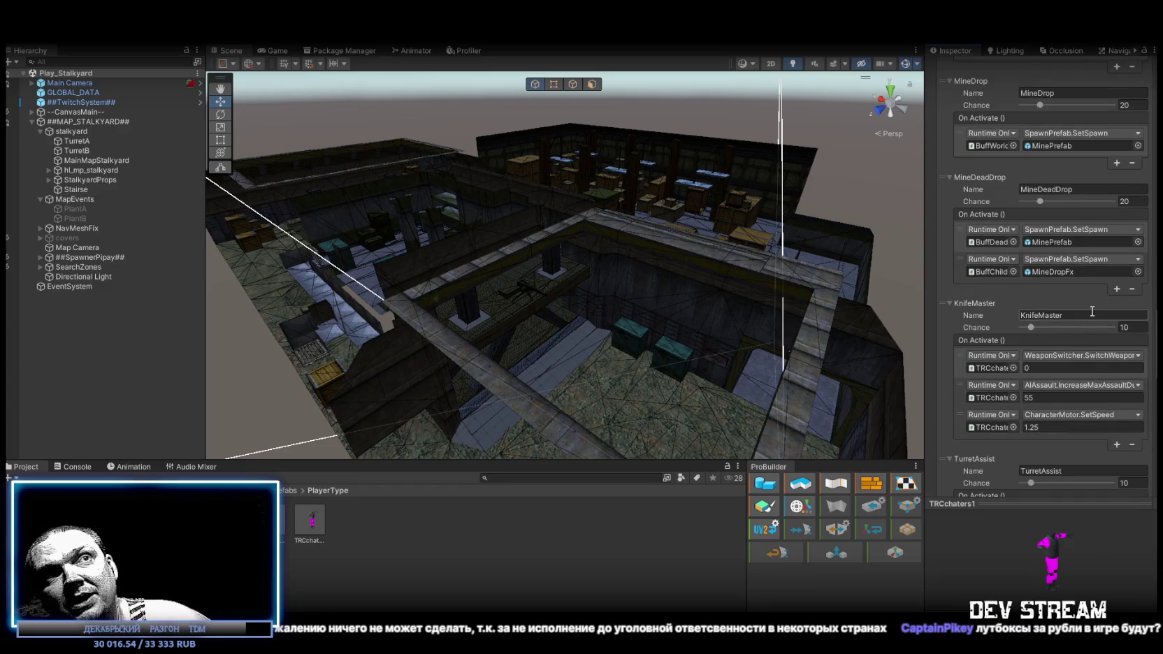
{"action": "scroll", "coordinate": [1099, 318], "scroll_direction": "down", "scroll_amount": 3}
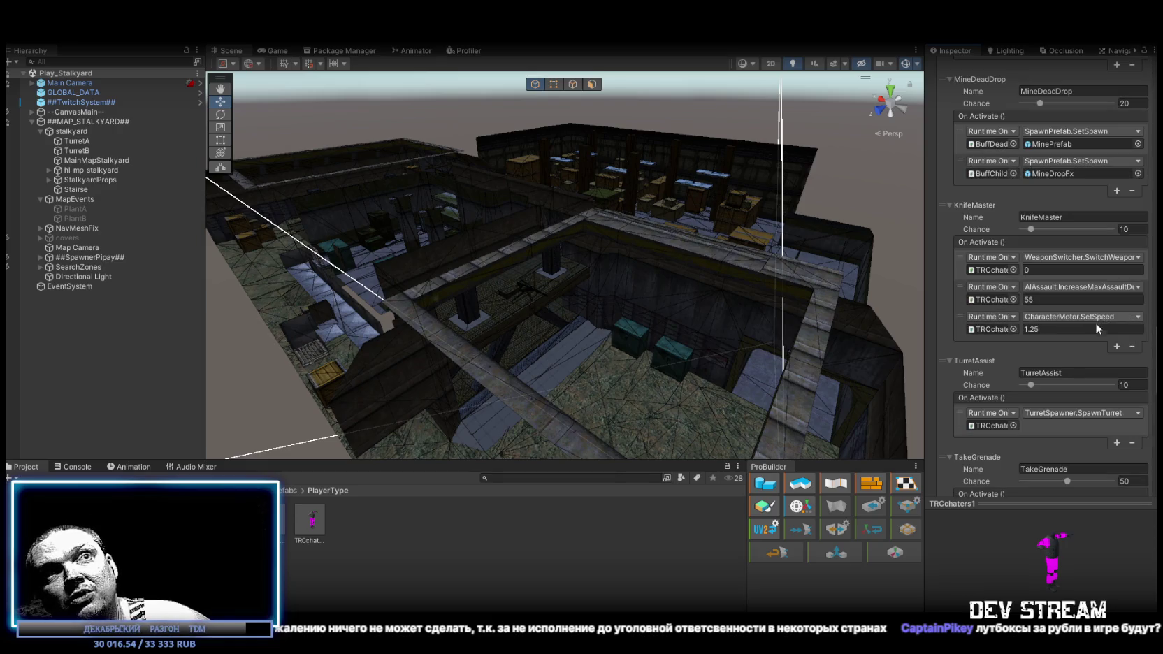
{"action": "scroll", "coordinate": [1104, 364], "scroll_direction": "down", "scroll_amount": 2}
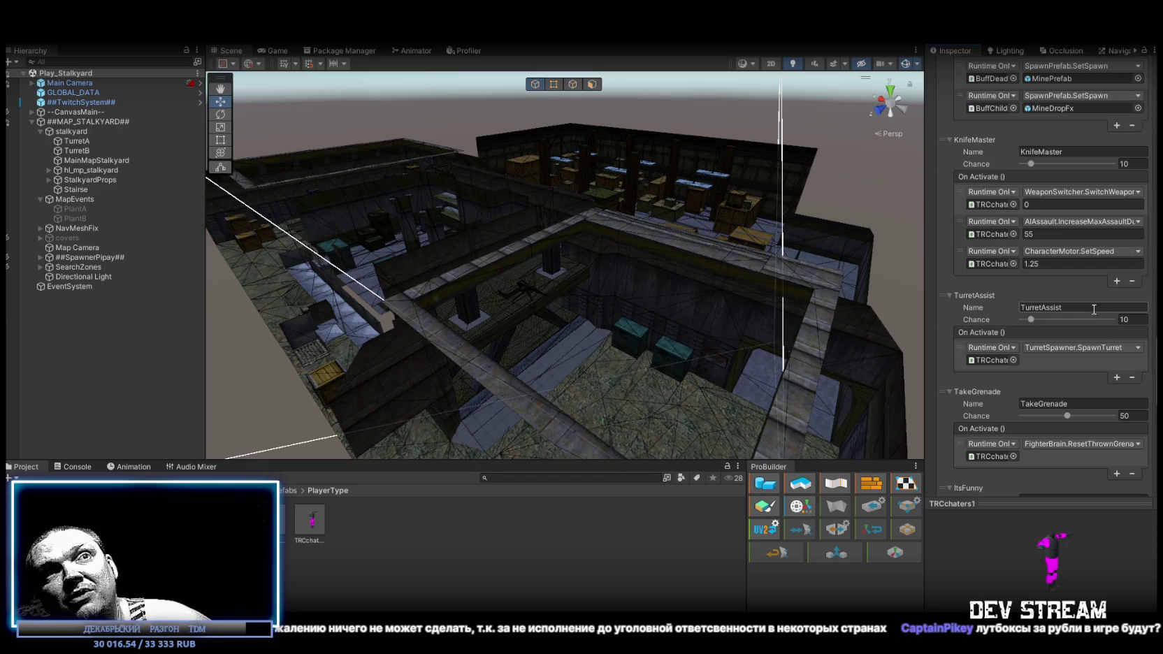
{"action": "scroll", "coordinate": [1096, 314], "scroll_direction": "down", "scroll_amount": 2}
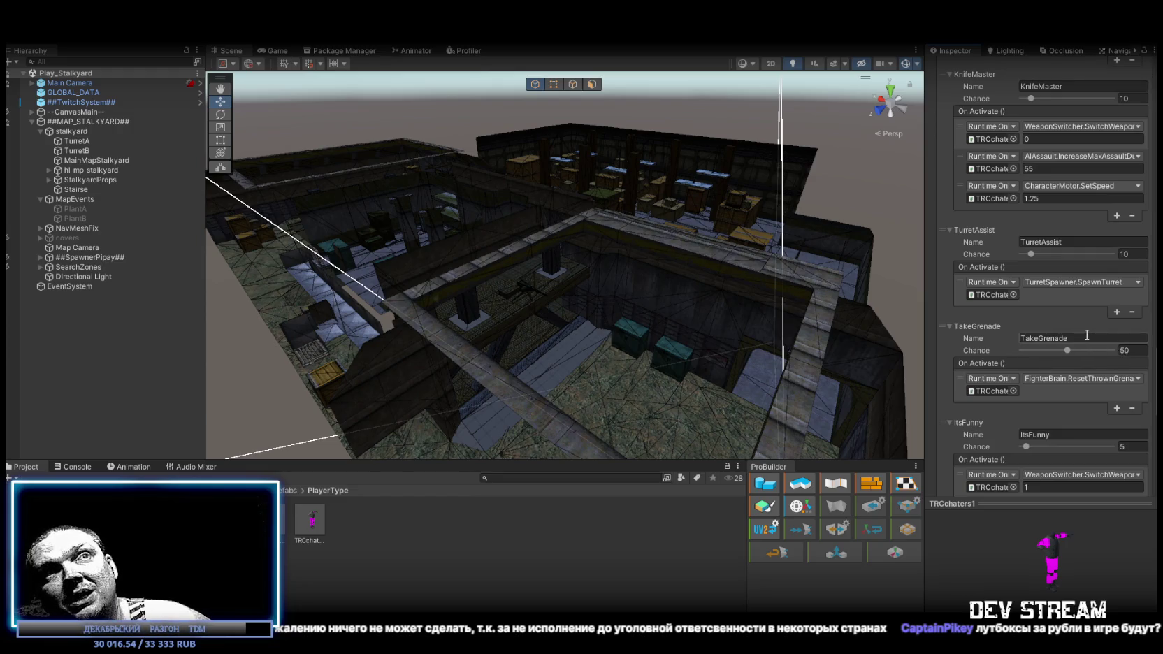
{"action": "scroll", "coordinate": [1092, 338], "scroll_direction": "down", "scroll_amount": 2}
{"action": "scroll", "coordinate": [1088, 338], "scroll_direction": "down", "scroll_amount": 2}
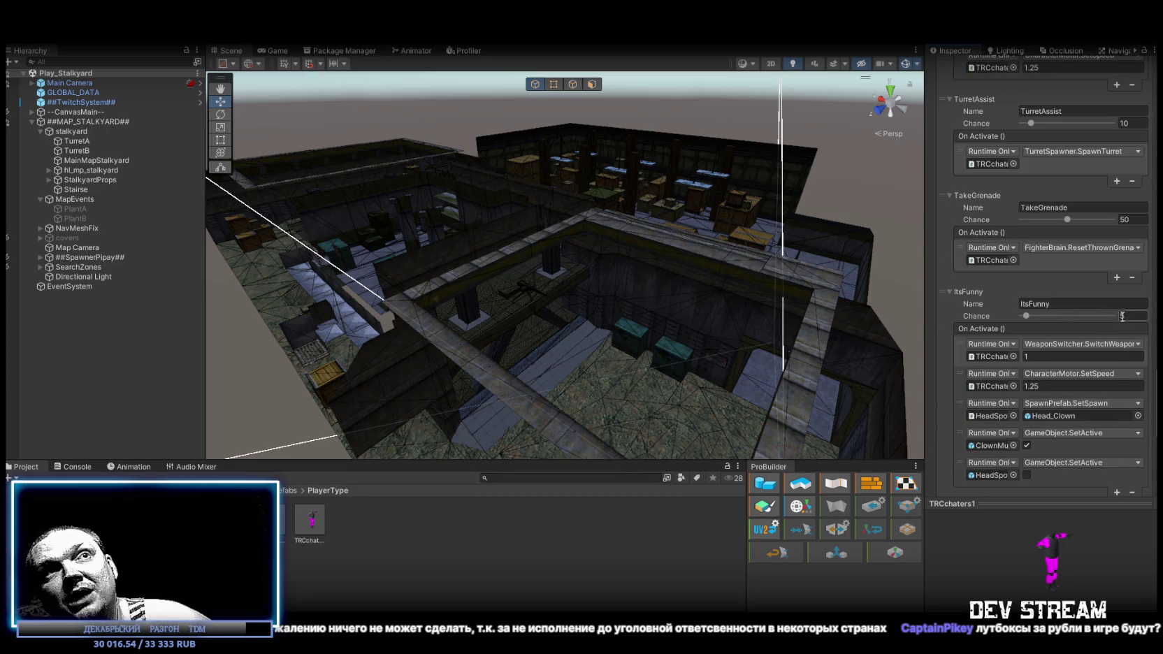
{"action": "scroll", "coordinate": [1119, 326], "scroll_direction": "down", "scroll_amount": 6}
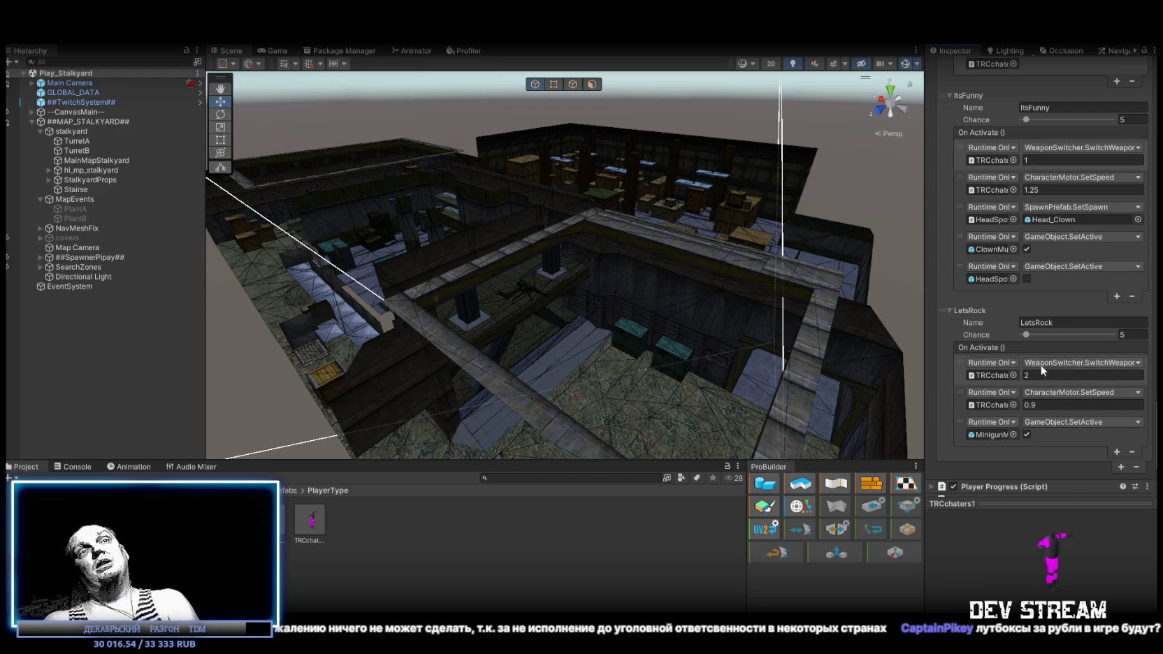
{"action": "scroll", "coordinate": [1040, 364], "scroll_direction": "down", "scroll_amount": 2}
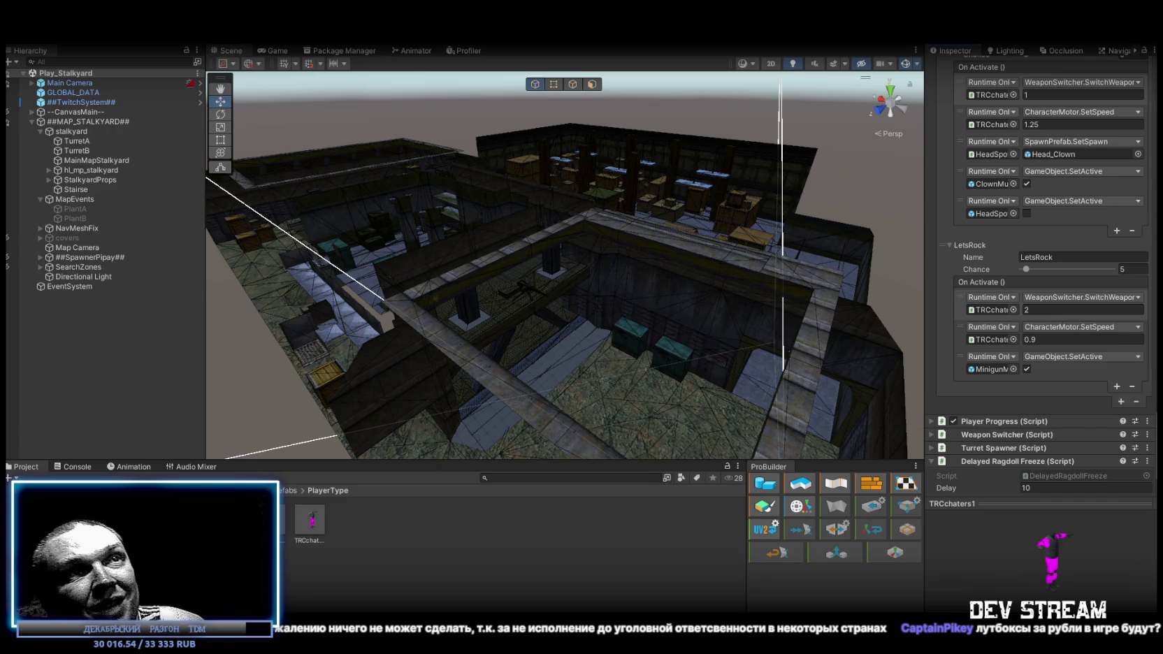
{"action": "scroll", "coordinate": [1042, 423], "scroll_direction": "down", "scroll_amount": 1}
{"action": "left_click", "coordinate": [979, 419]}
{"action": "scroll", "coordinate": [975, 433], "scroll_direction": "down", "scroll_amount": 6}
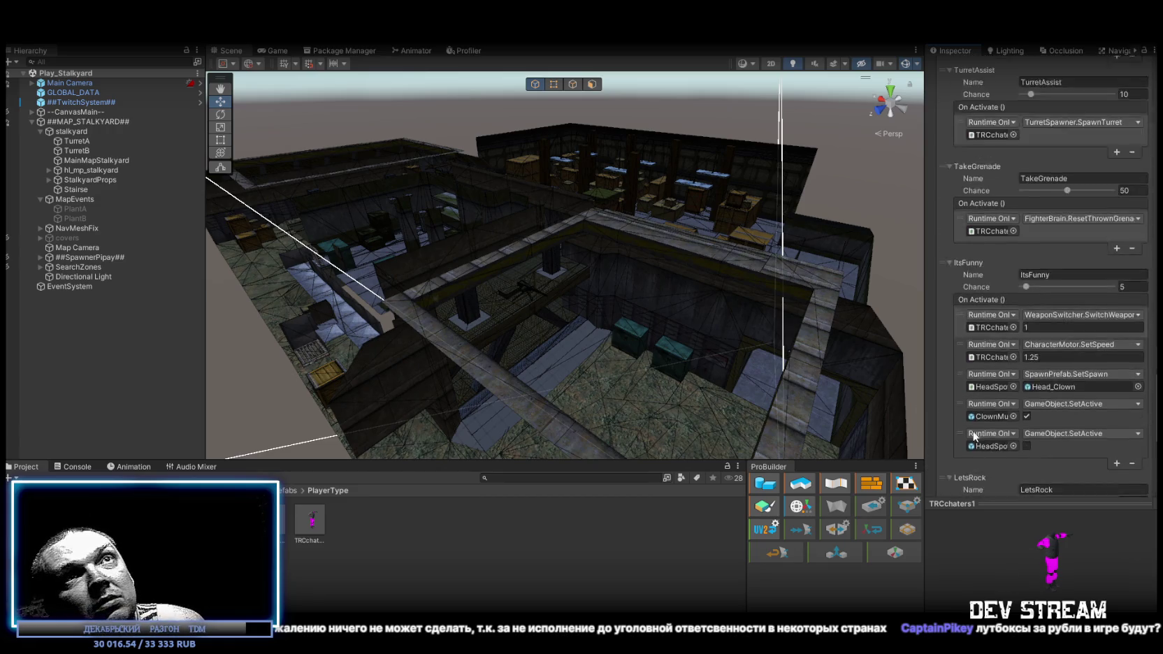
{"action": "scroll", "coordinate": [978, 438], "scroll_direction": "up", "scroll_amount": 10}
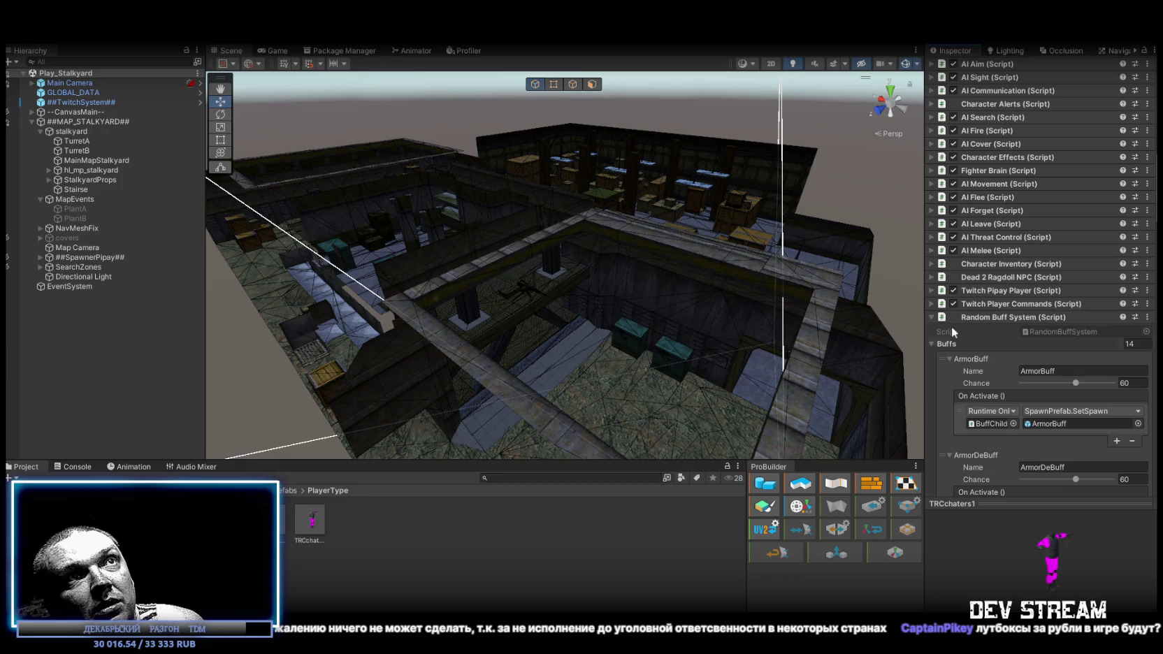
{"action": "left_click", "coordinate": [931, 317]}
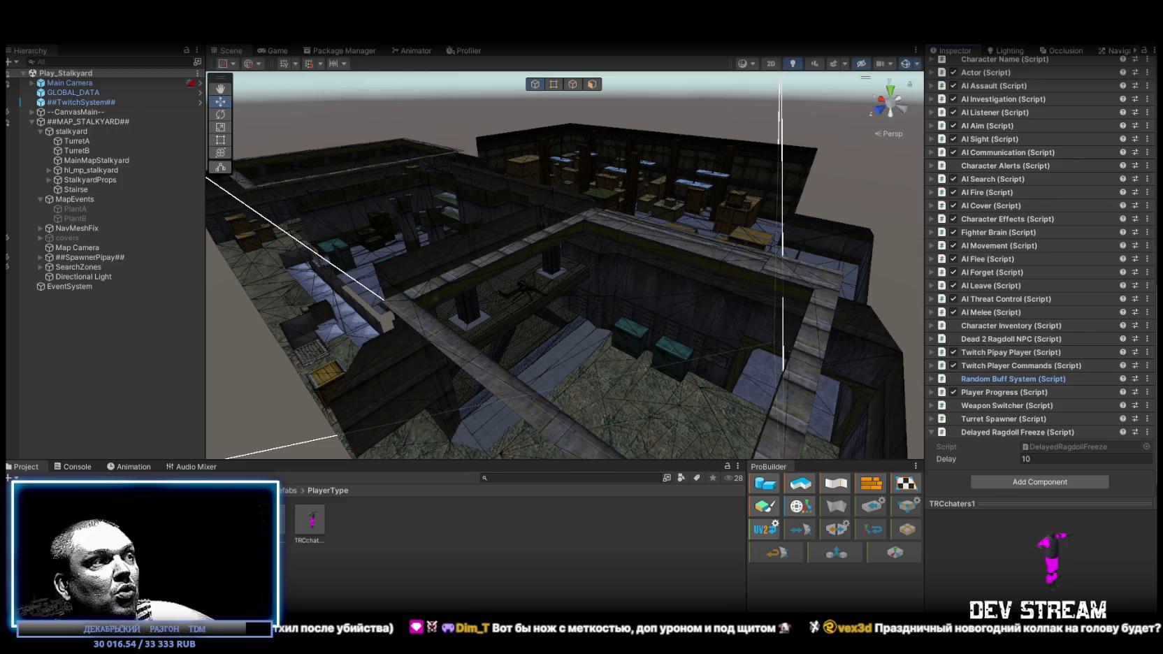
{"action": "key", "text": "alt+Tab"}
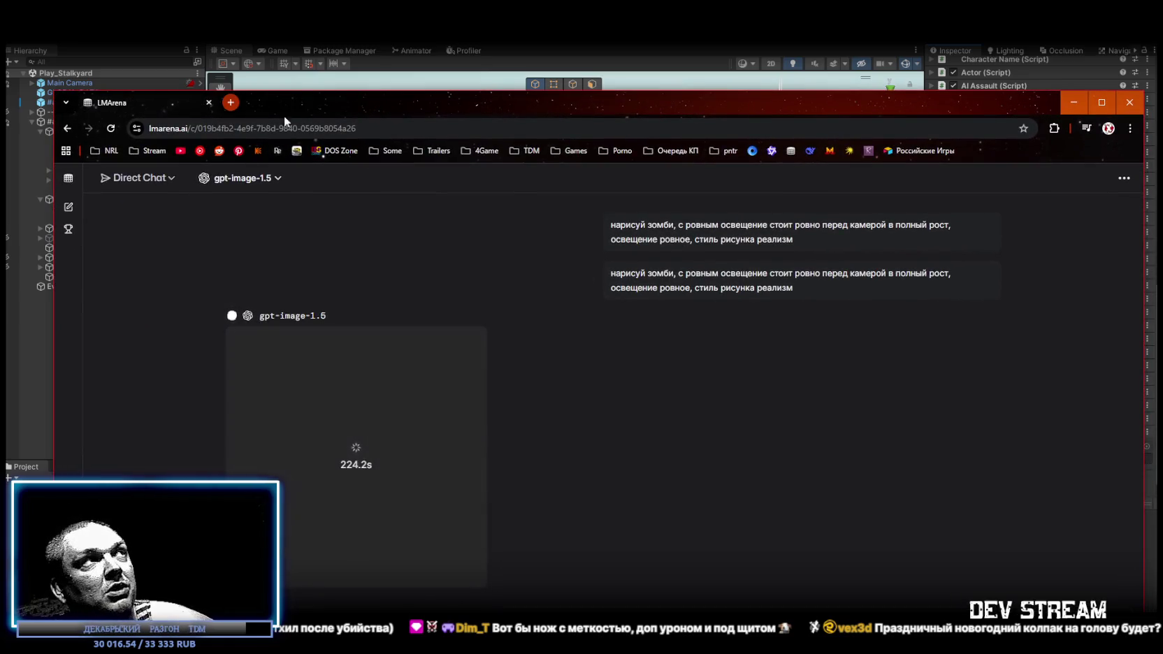
{"action": "mouse_move", "coordinate": [139, 108]}
{"action": "left_mouse_down"}
{"action": "mouse_move", "coordinate": [137, 86]}
{"action": "mouse_move", "coordinate": [151, 83]}
{"action": "mouse_move", "coordinate": [152, 105]}
{"action": "left_mouse_up"}
{"action": "key", "text": "alt+Tab"}
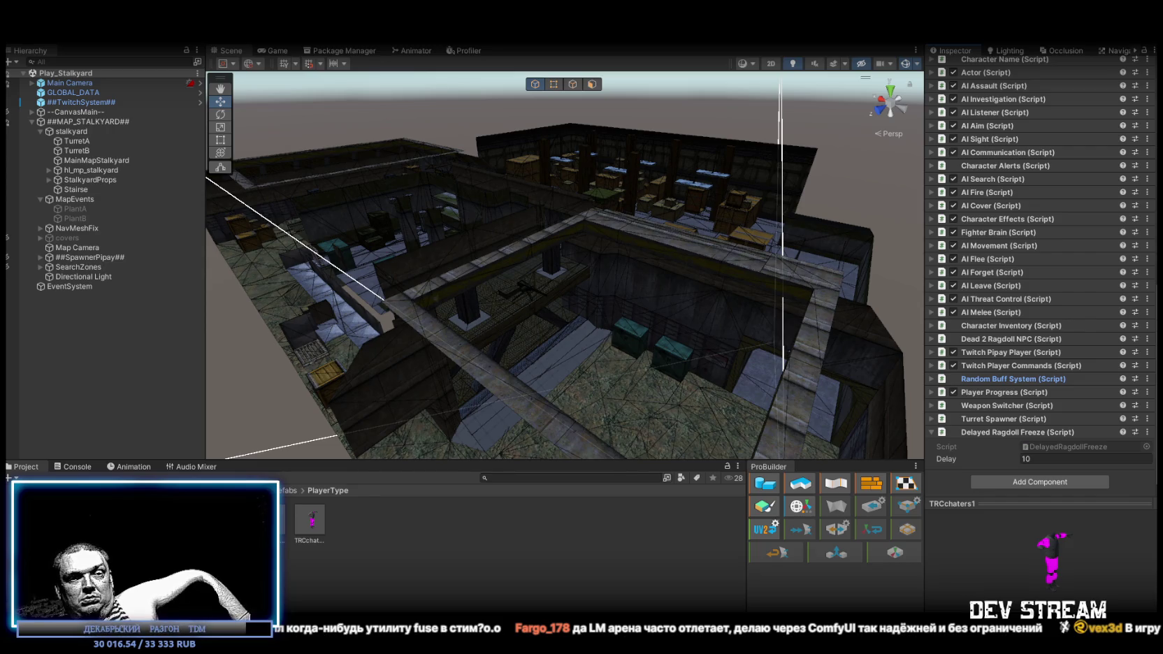
Search the Steam library for 'fuse', open the Fuse page, then clear the search
{"action": "key", "text": "alt+Tab"}
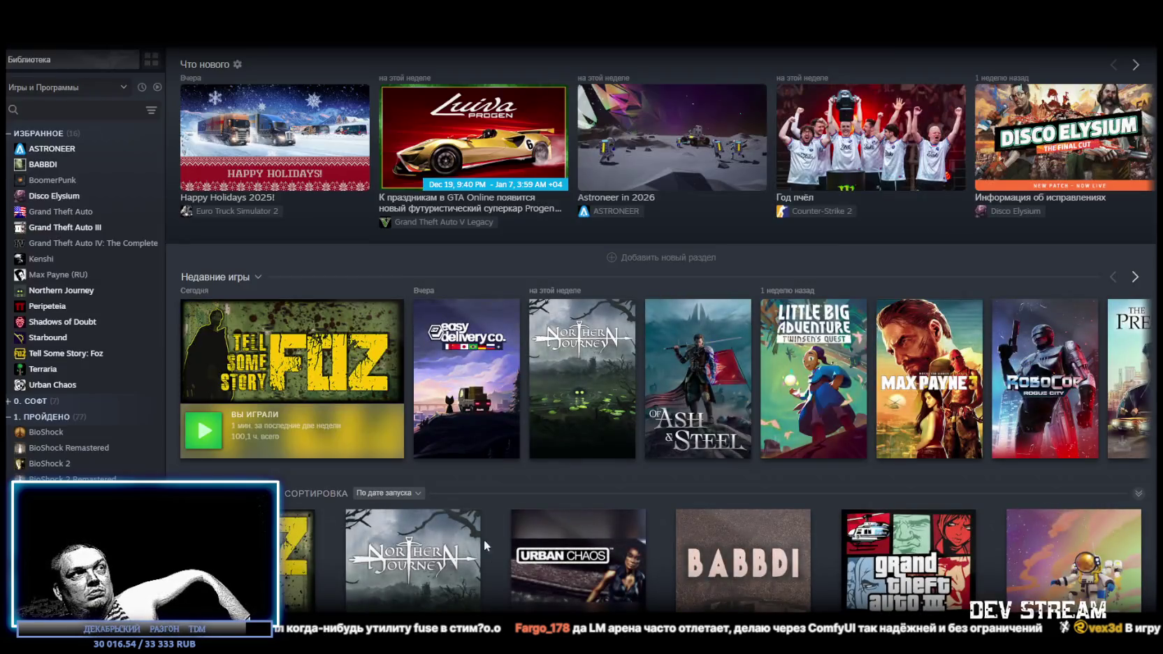
{"action": "left_click", "coordinate": [84, 117]}
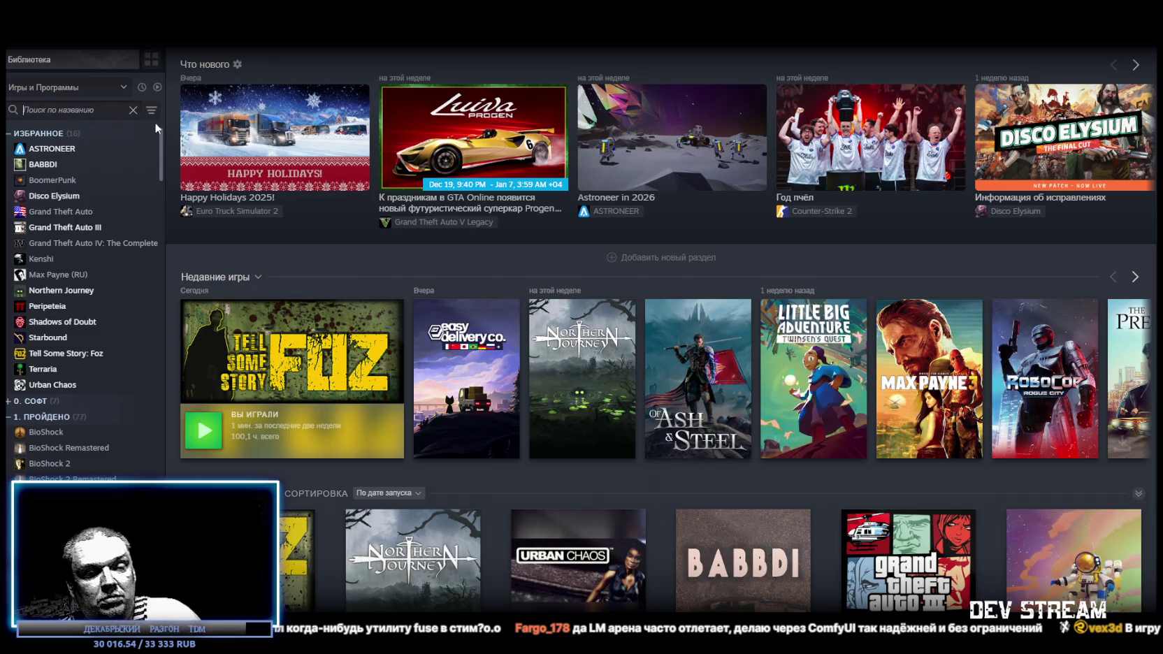
{"action": "type", "text": "fuse"}
{"action": "left_click", "coordinate": [72, 153]}
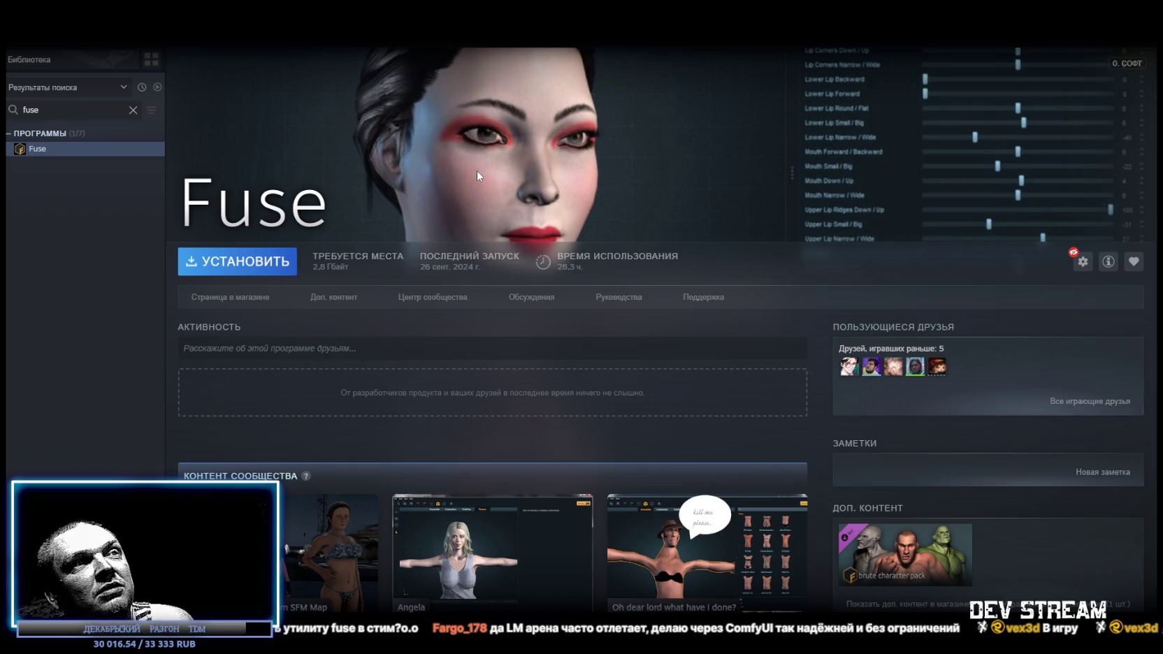
{"action": "left_click", "coordinate": [132, 110]}
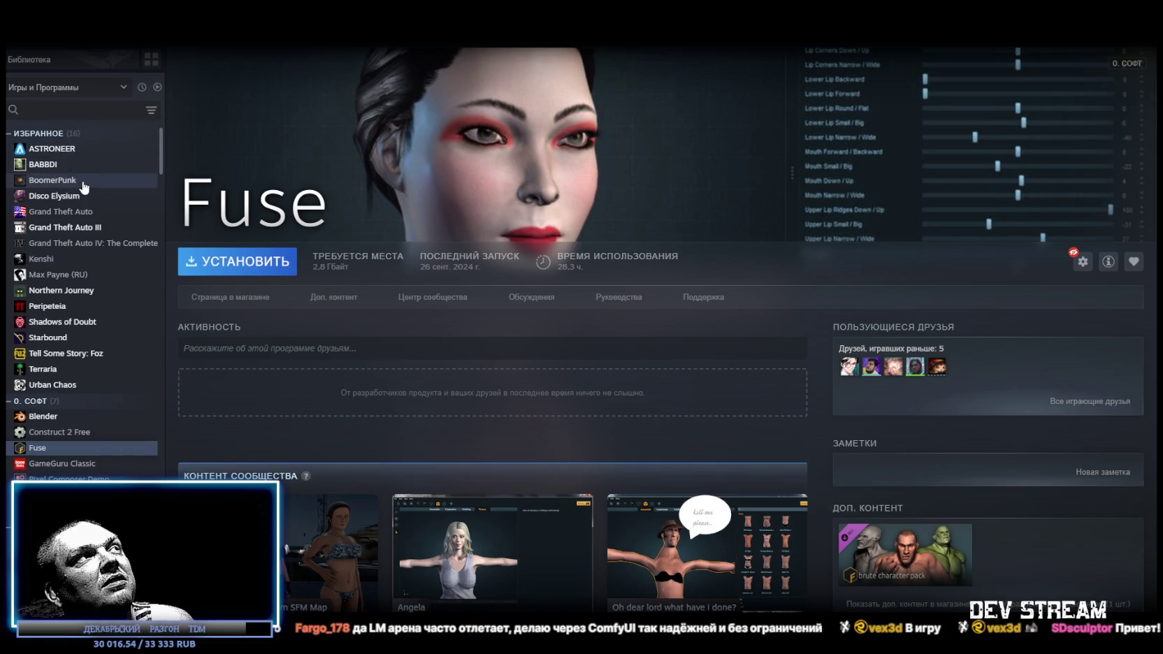
Open BoomerPunk's library page, then bring the comfy.org homepage to the front
{"action": "left_click", "coordinate": [75, 181]}
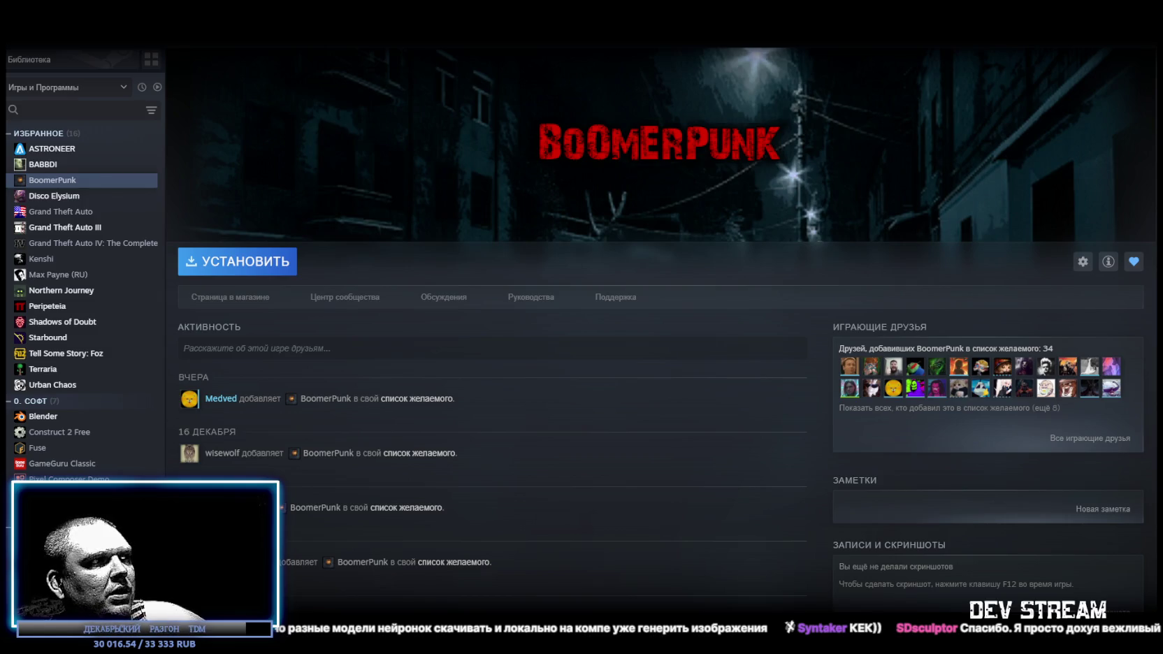
{"action": "key", "text": "alt+Tab"}
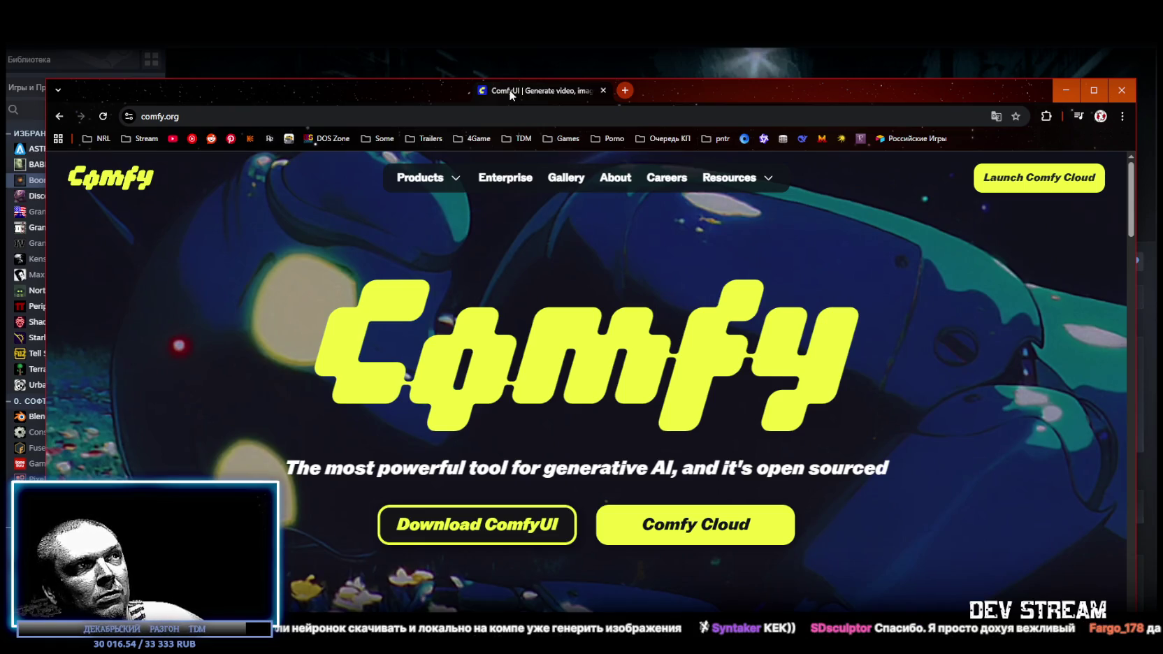
Put the comfy.org page away and switch through Steam back to the Unity Stalkyard scene
{"action": "key", "text": "alt+Tab"}
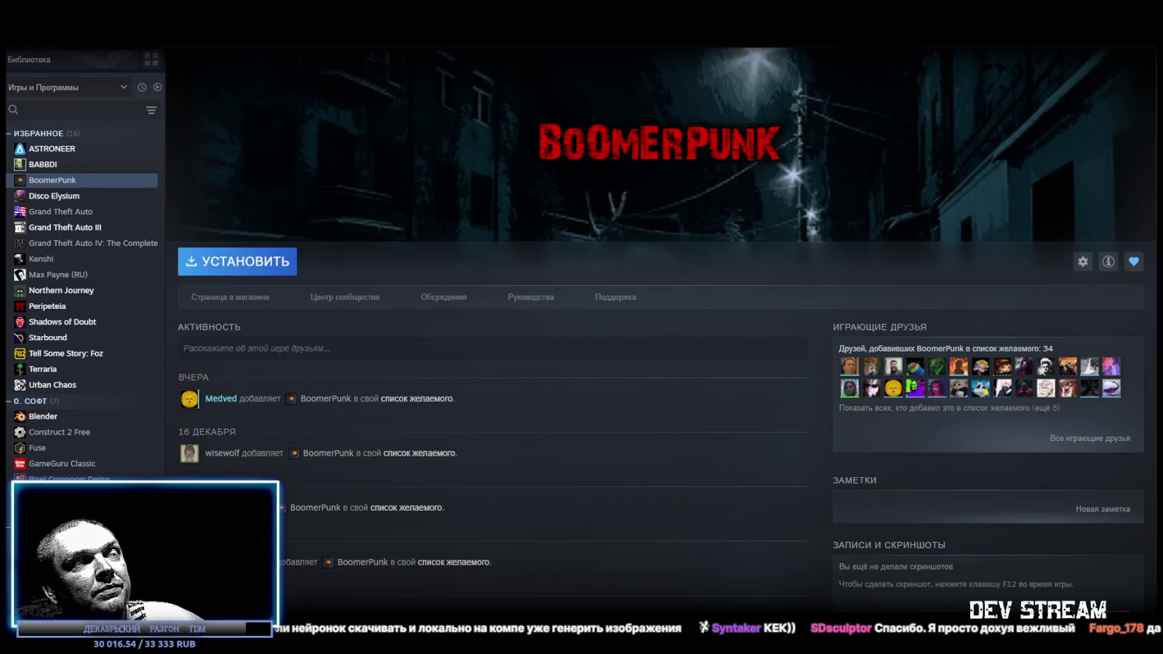
{"action": "key", "text": "alt+Tab"}
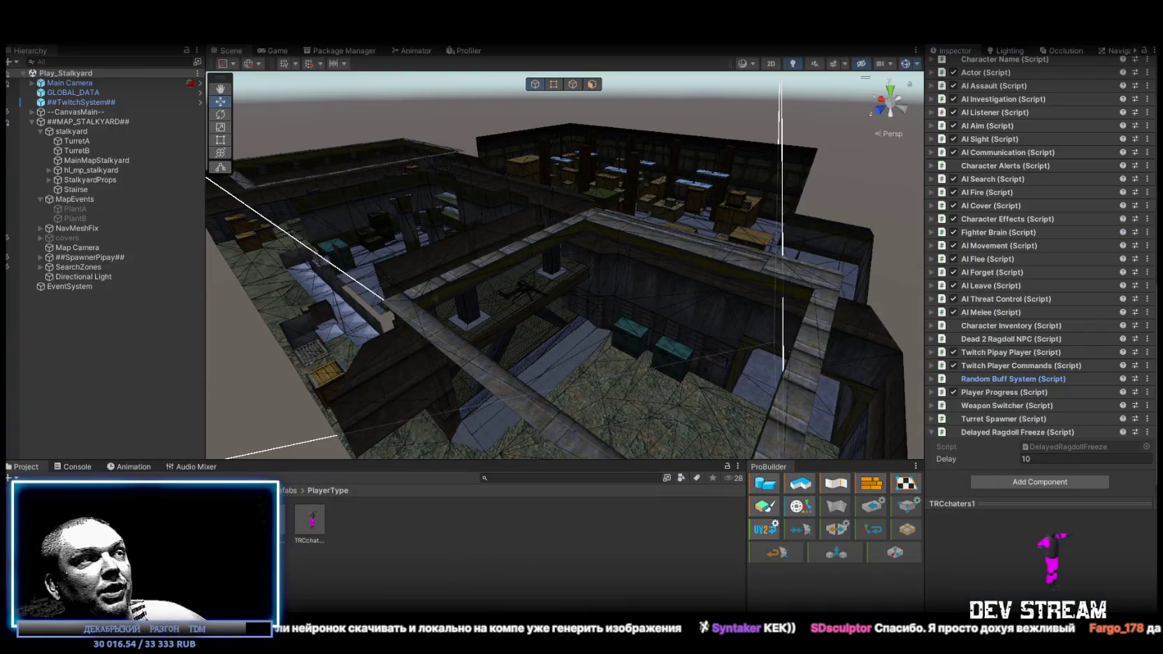
{"action": "key", "text": "alt+Tab"}
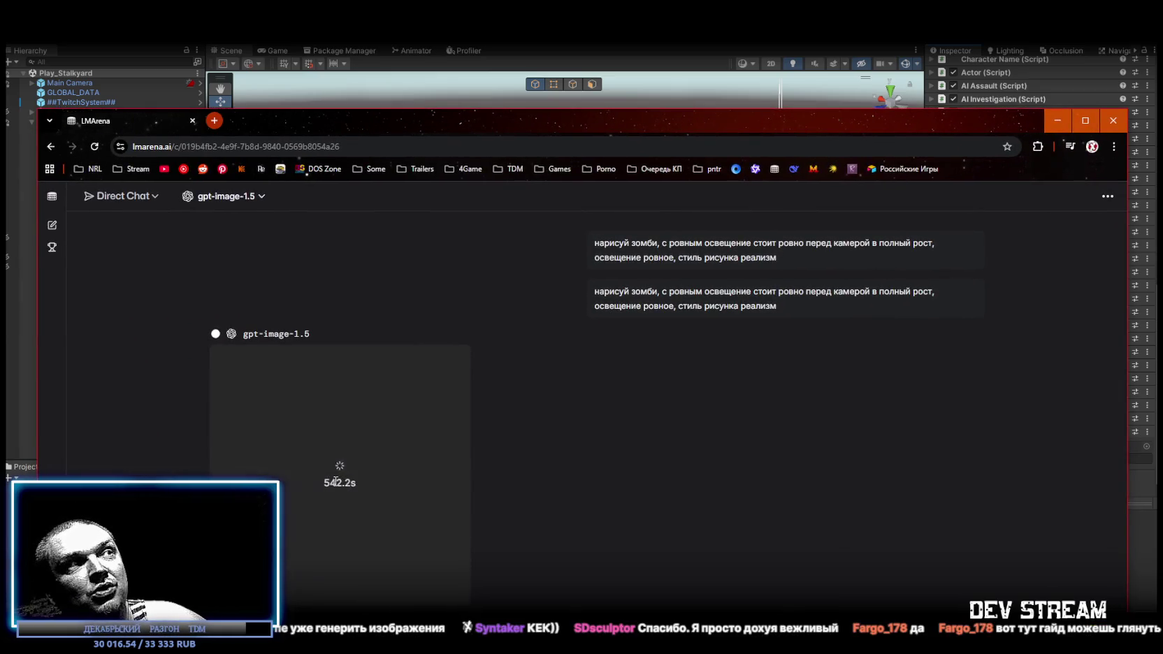
{"action": "key", "text": "alt+Tab"}
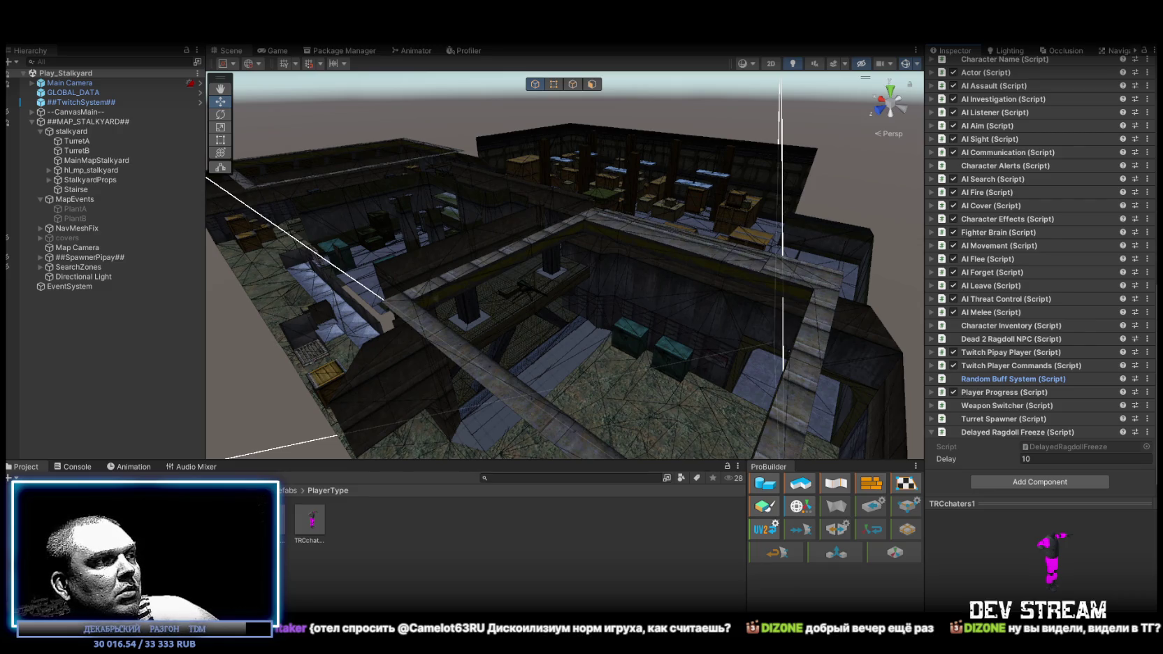
{"action": "key", "text": "alt+Tab"}
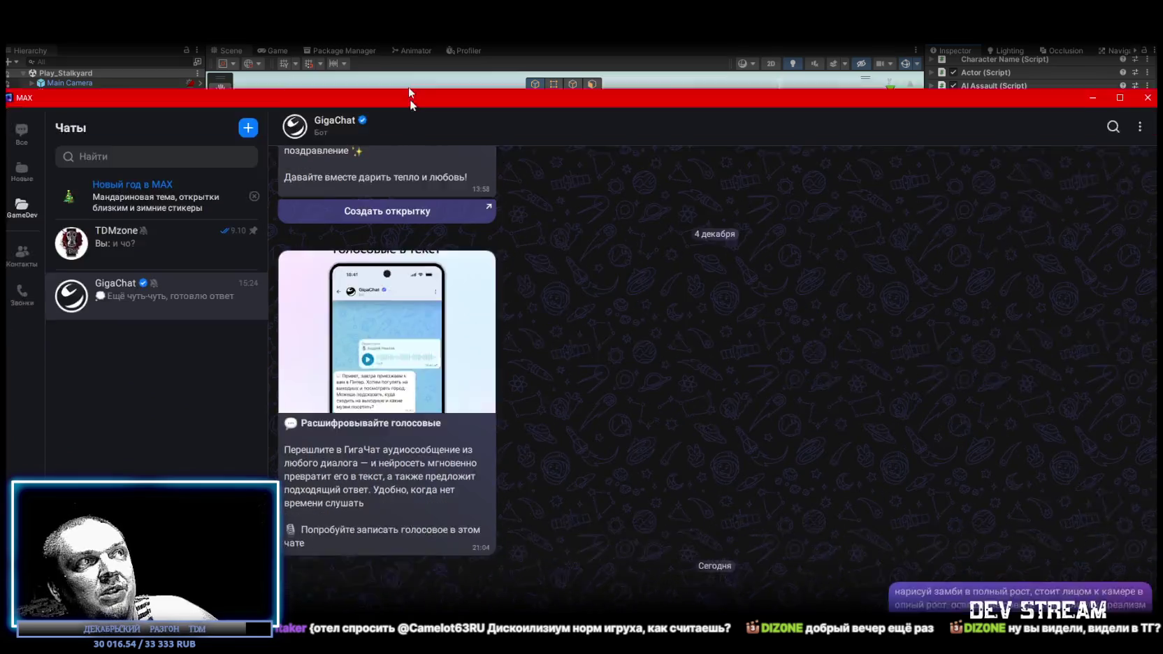
{"action": "key", "text": "alt+Tab"}
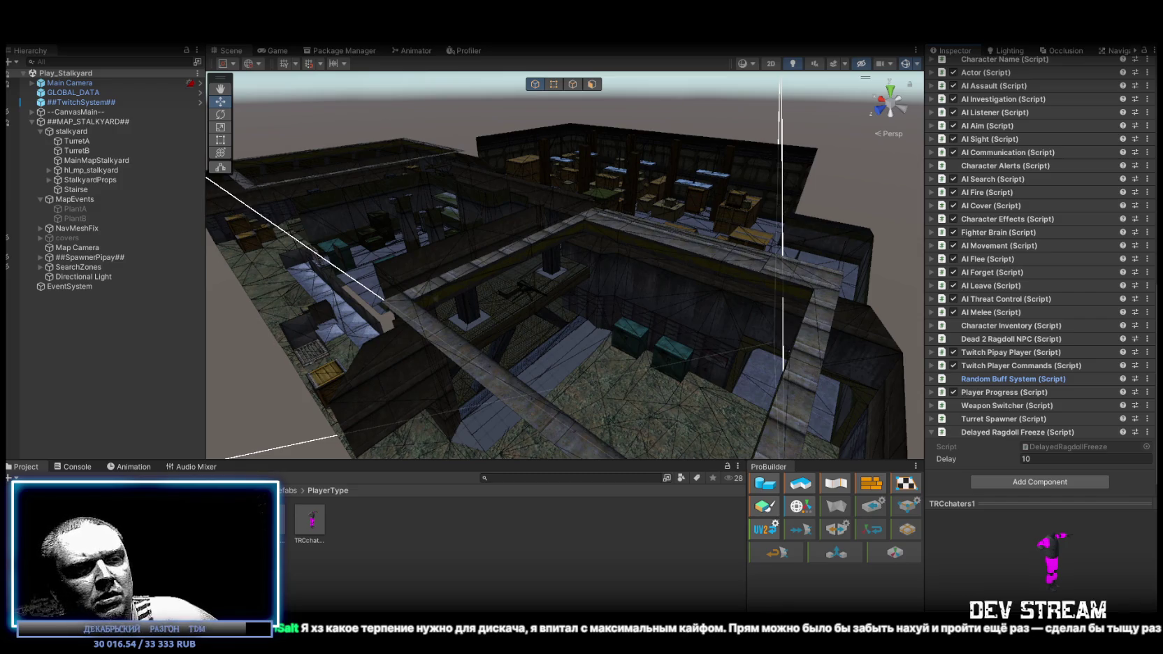
Switch from Unity to the Steam library home listing Tell Some Story: Foz first
{"action": "key", "text": "alt+Tab"}
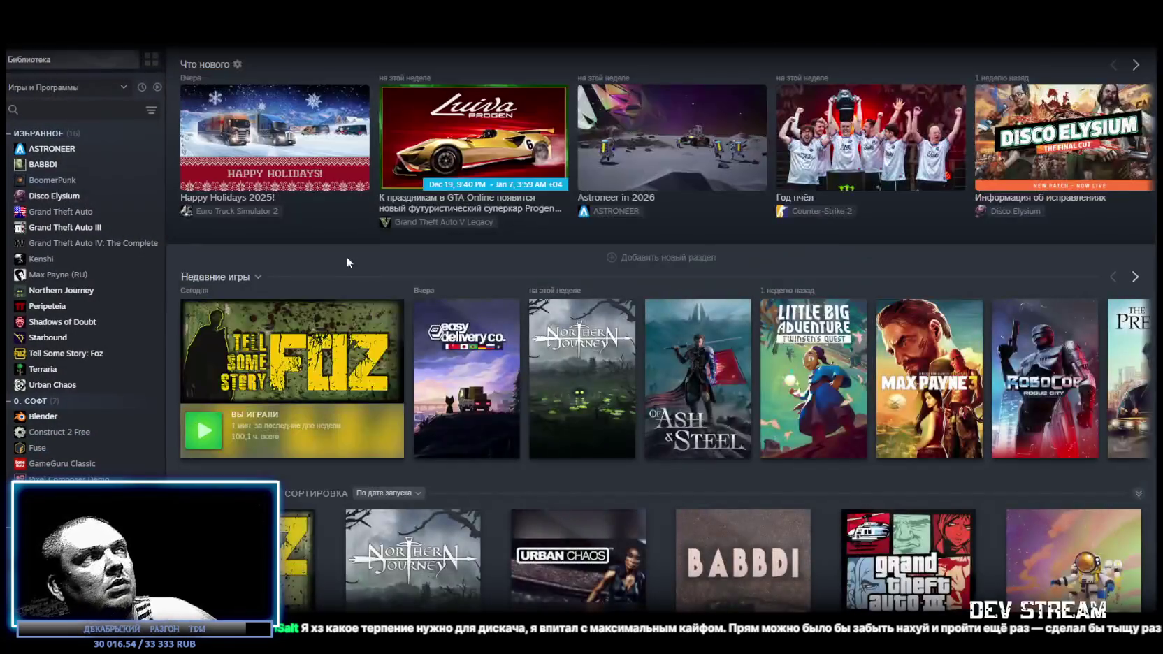
Search the library for 'миро' and open Миротворец's store page
{"action": "left_click", "coordinate": [84, 109]}
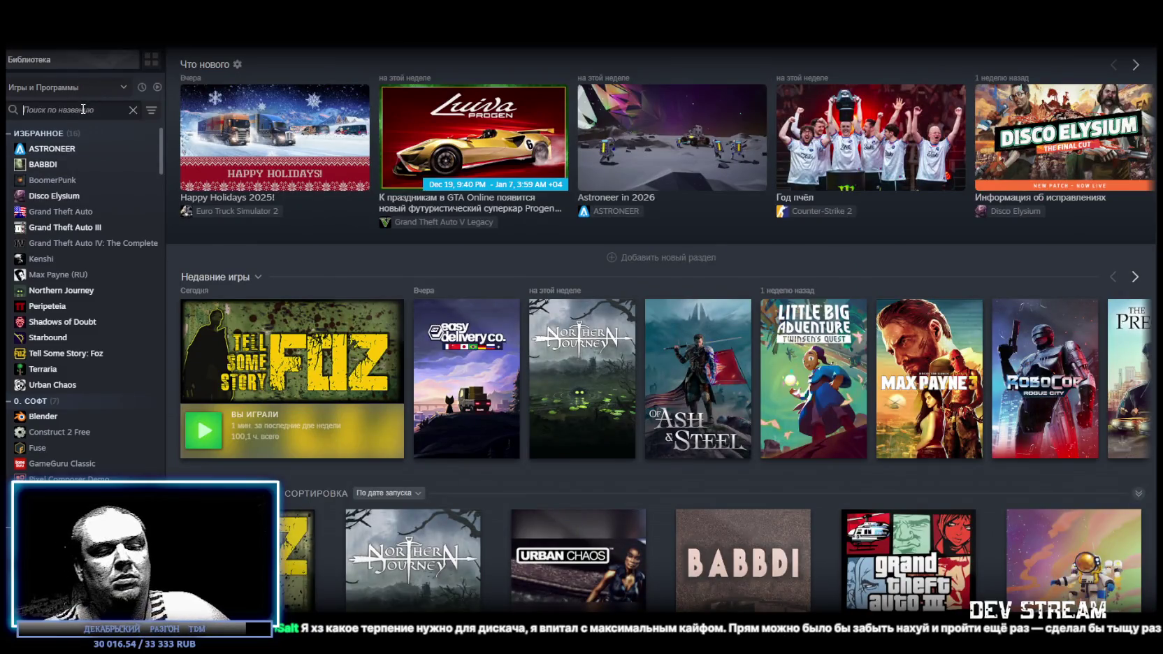
{"action": "type", "text": "ащя"}
{"action": "key", "text": "BackSpace"}
{"action": "key", "text": "BackSpace"}
{"action": "key", "text": "BackSpace"}
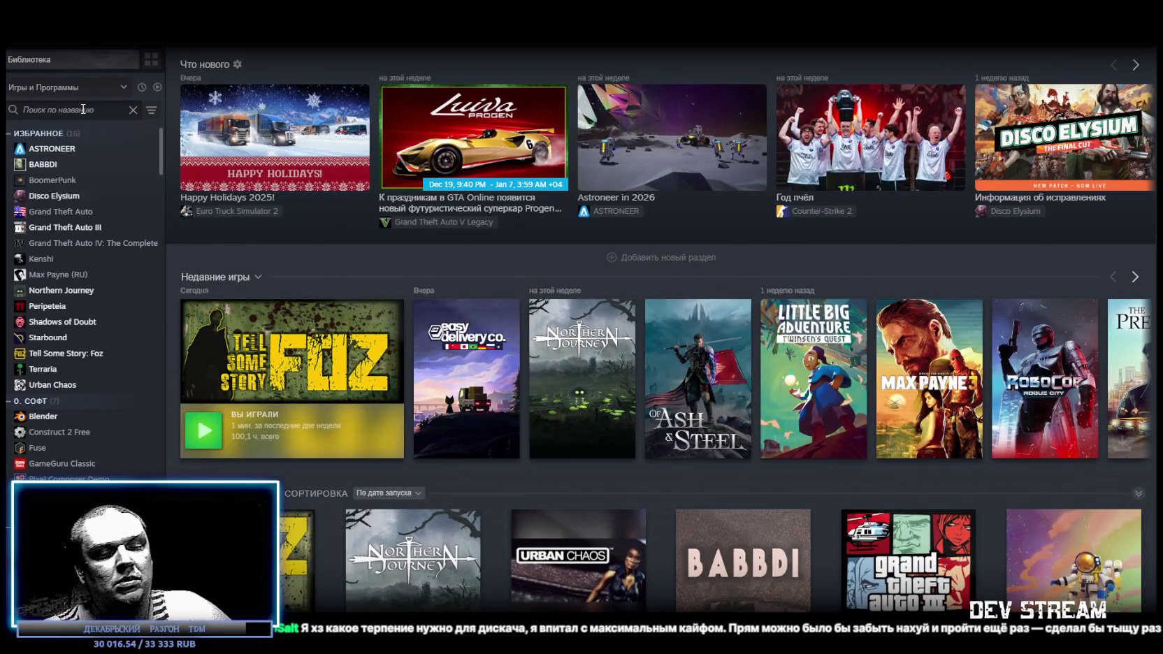
{"action": "type", "text": "миро"}
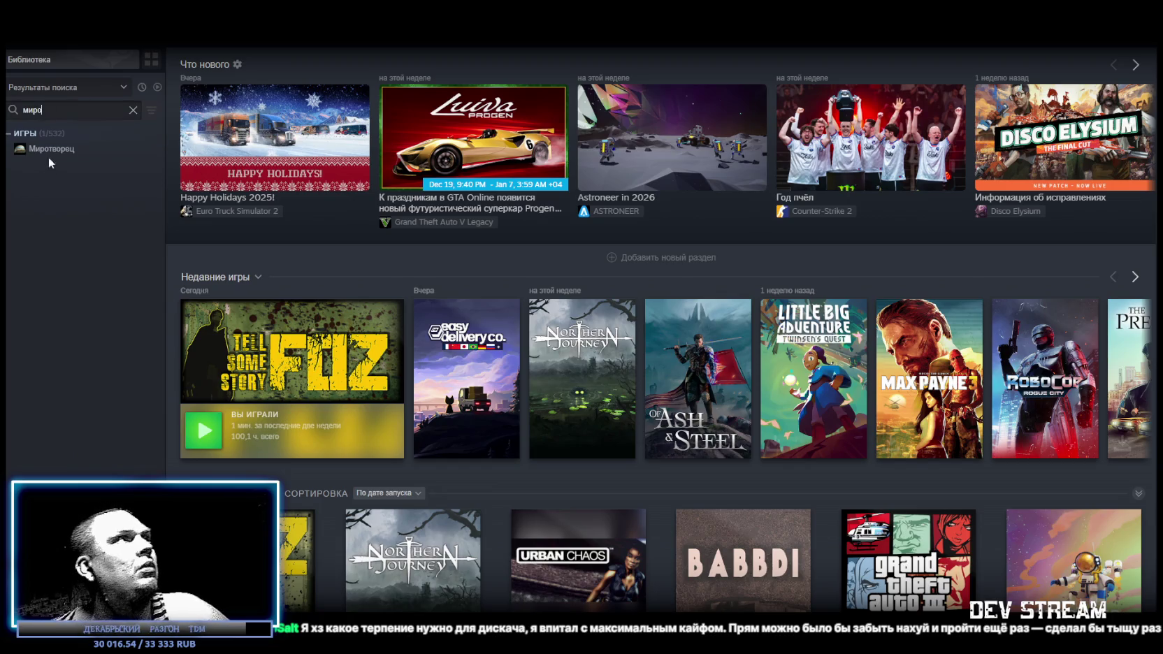
{"action": "left_click", "coordinate": [53, 150]}
{"action": "left_click", "coordinate": [265, 302]}
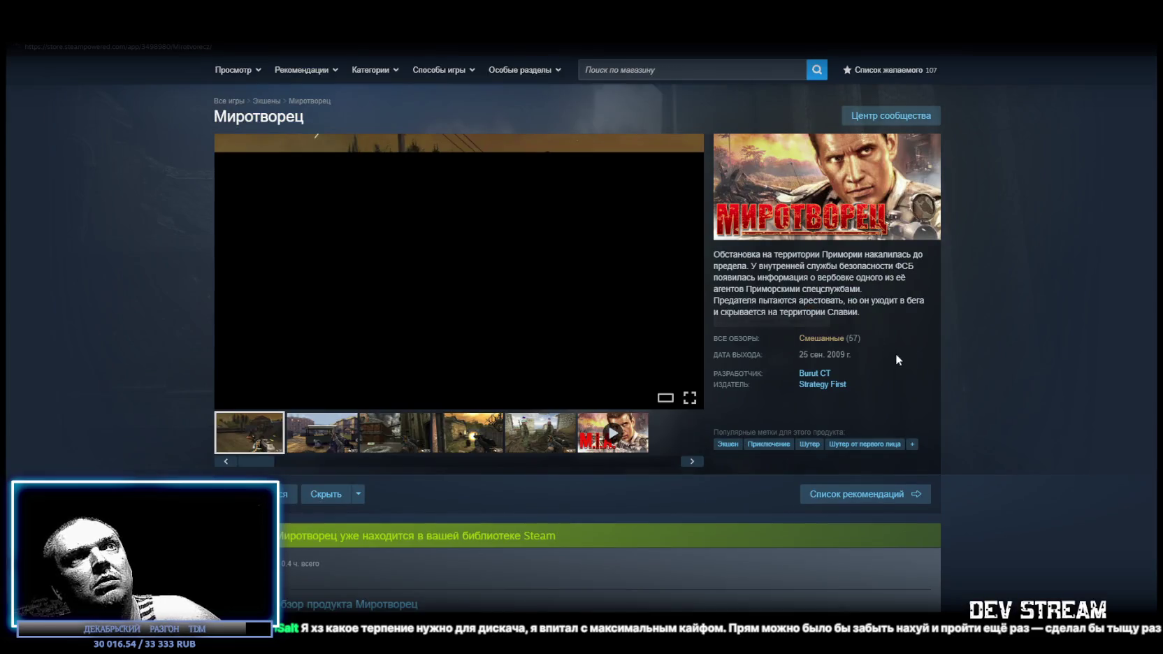
Browse Миротворец's screenshots up to the fifth, then play and pause its trailer
{"action": "mouse_move", "coordinate": [859, 342]}
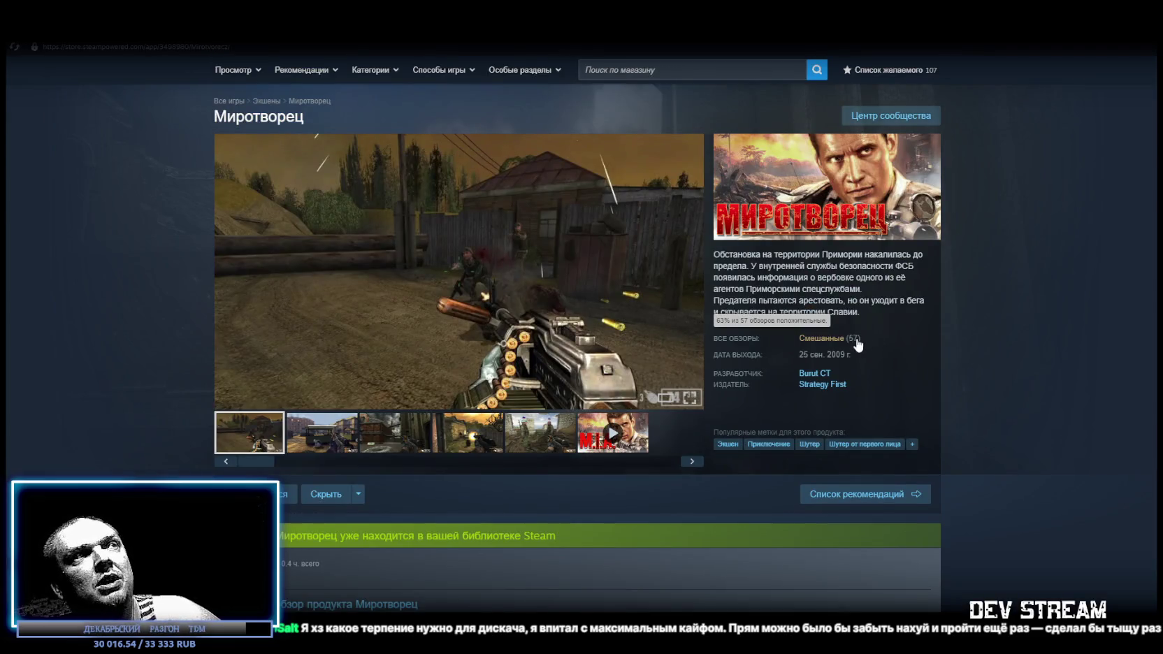
{"action": "left_click", "coordinate": [339, 440]}
{"action": "left_click", "coordinate": [397, 442]}
{"action": "left_click", "coordinate": [467, 442]}
{"action": "left_click", "coordinate": [554, 443]}
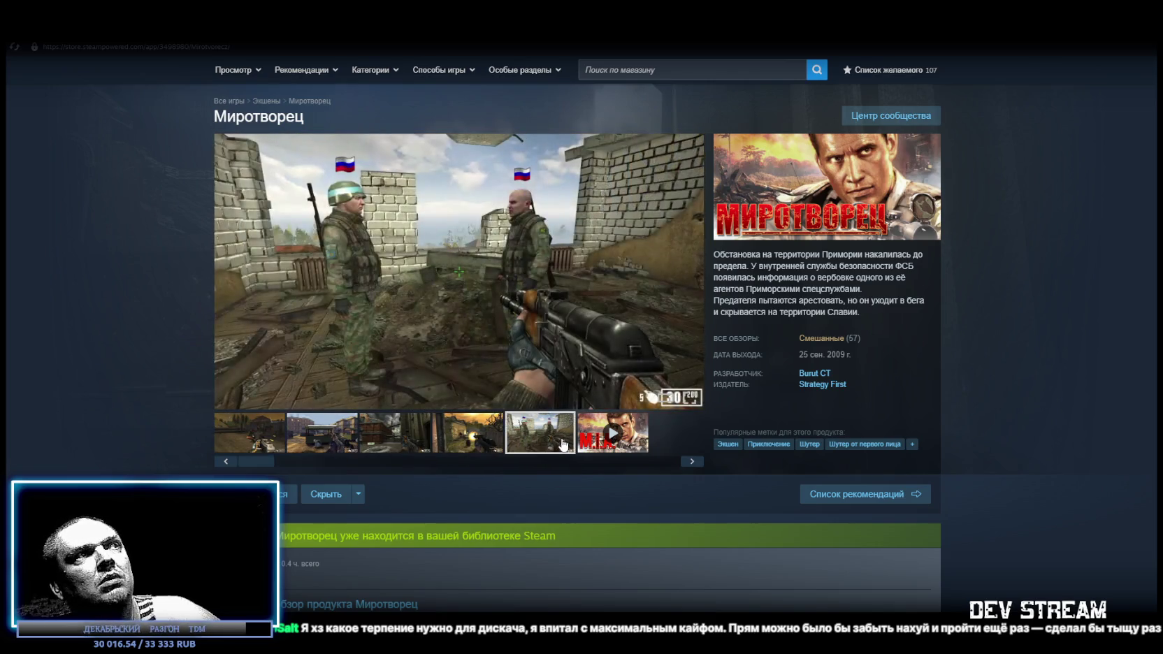
{"action": "left_click", "coordinate": [617, 447]}
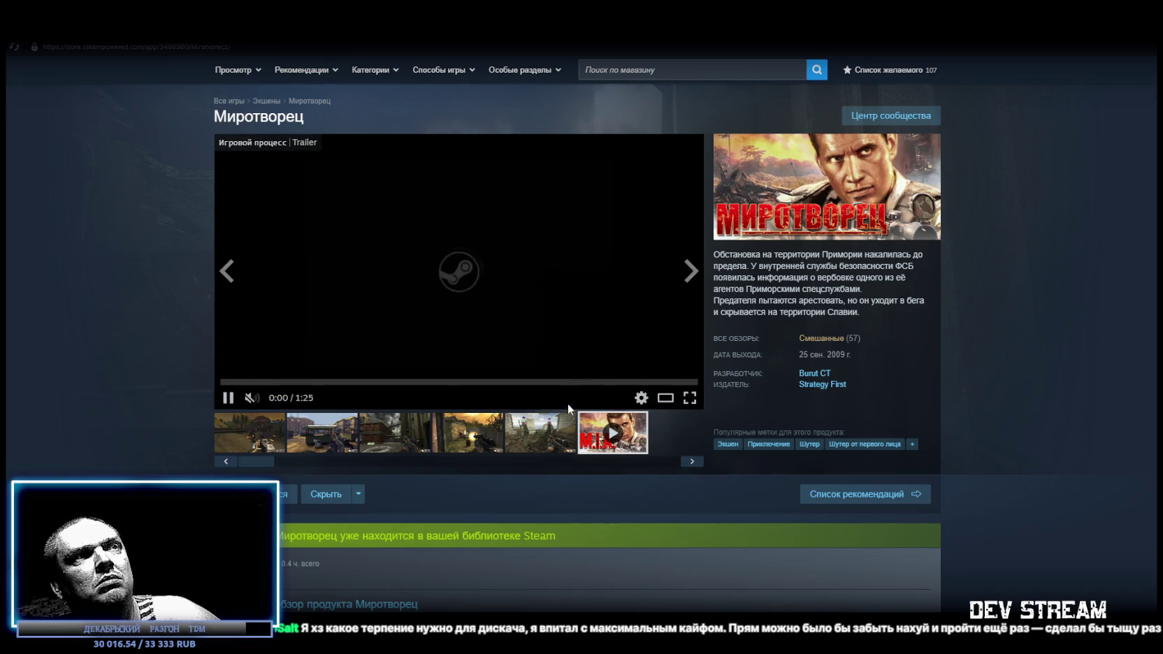
{"action": "left_click", "coordinate": [470, 347]}
Scroll through the store page details, select the 2009 release year, and return to Unity
{"action": "scroll", "coordinate": [470, 348], "scroll_direction": "down", "scroll_amount": 1}
{"action": "scroll", "coordinate": [470, 348], "scroll_direction": "down", "scroll_amount": 4}
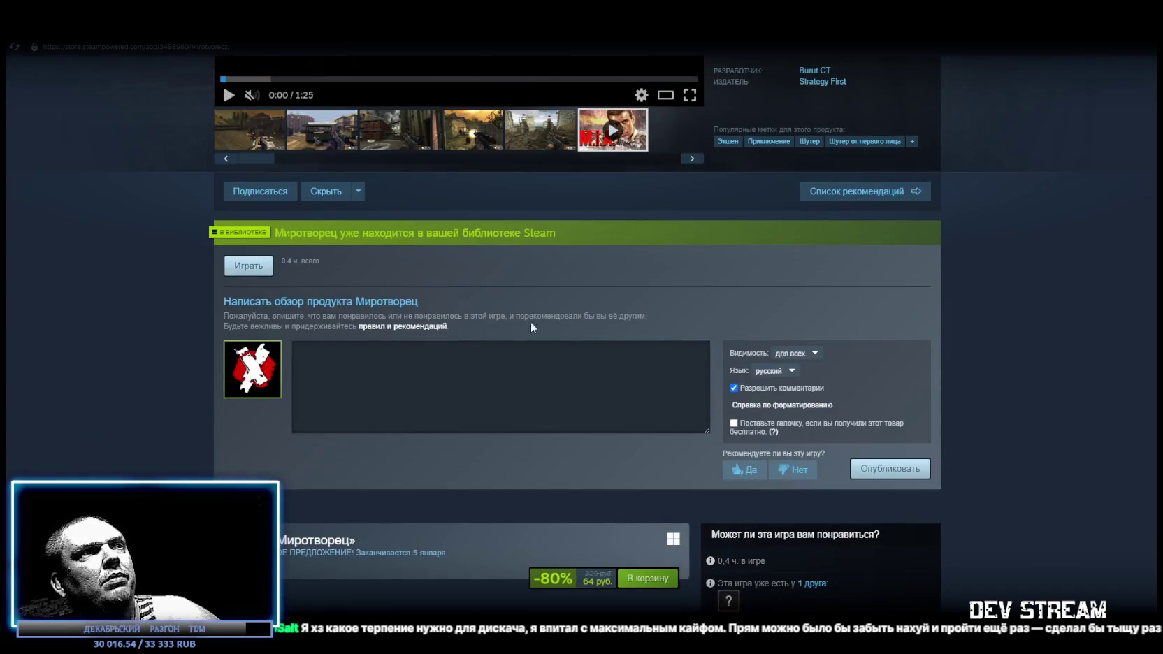
{"action": "scroll", "coordinate": [638, 207], "scroll_direction": "up", "scroll_amount": 4}
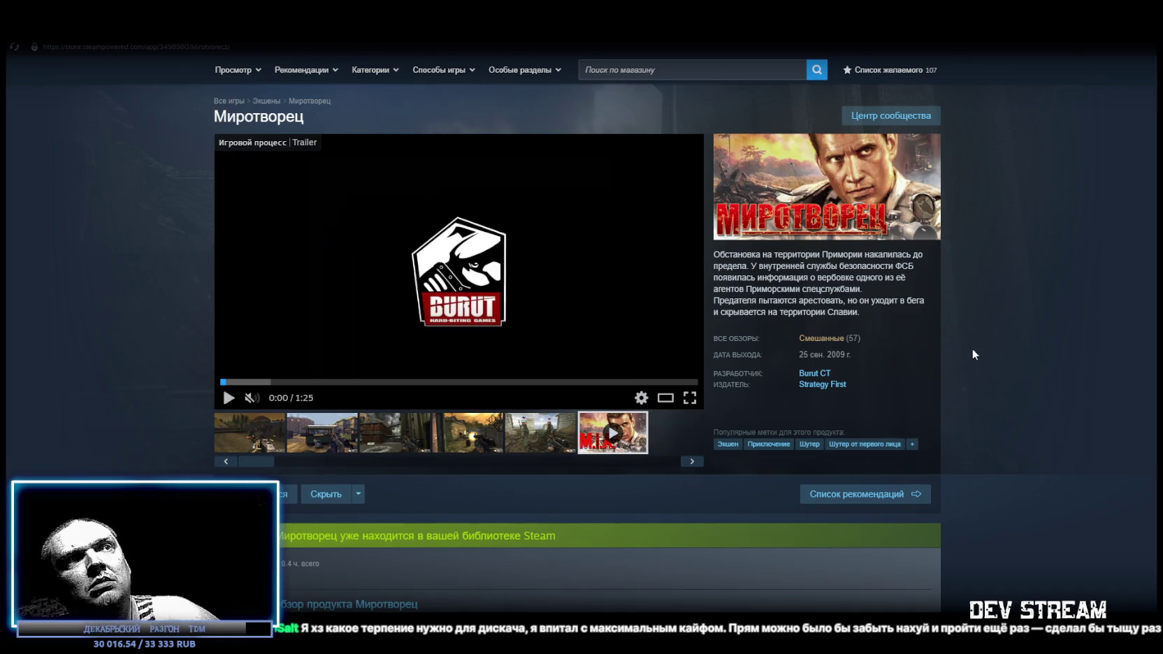
{"action": "left_click_drag", "start_coordinate": [825, 356], "coordinate": [853, 357]}
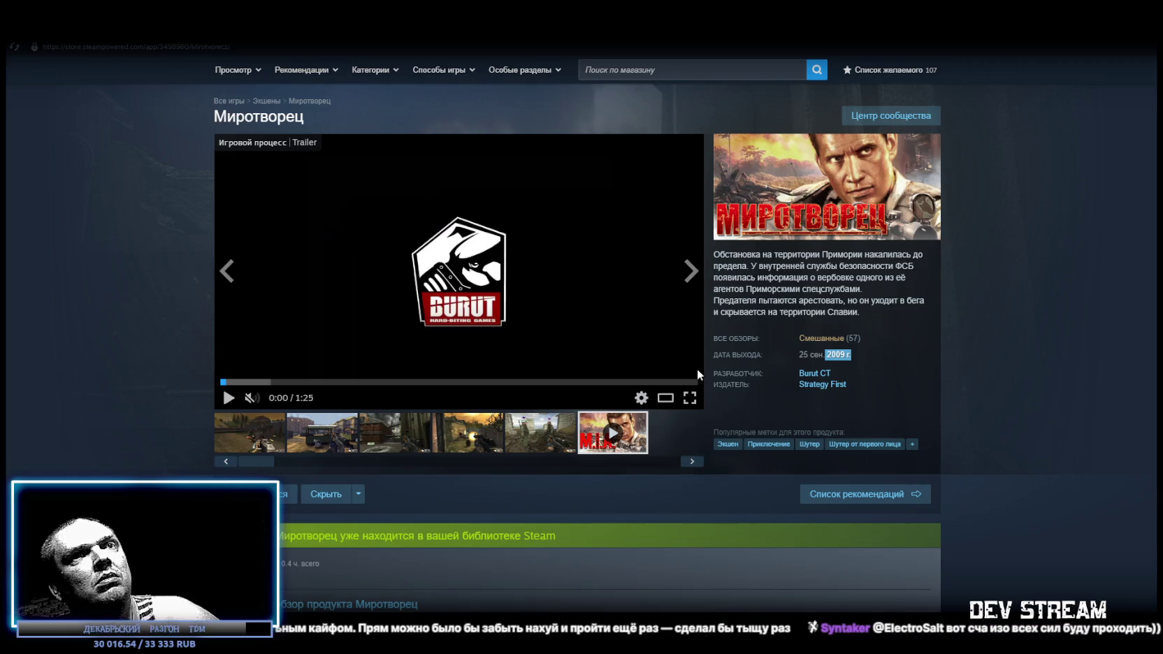
{"action": "scroll", "coordinate": [698, 374], "scroll_direction": "down", "scroll_amount": 10}
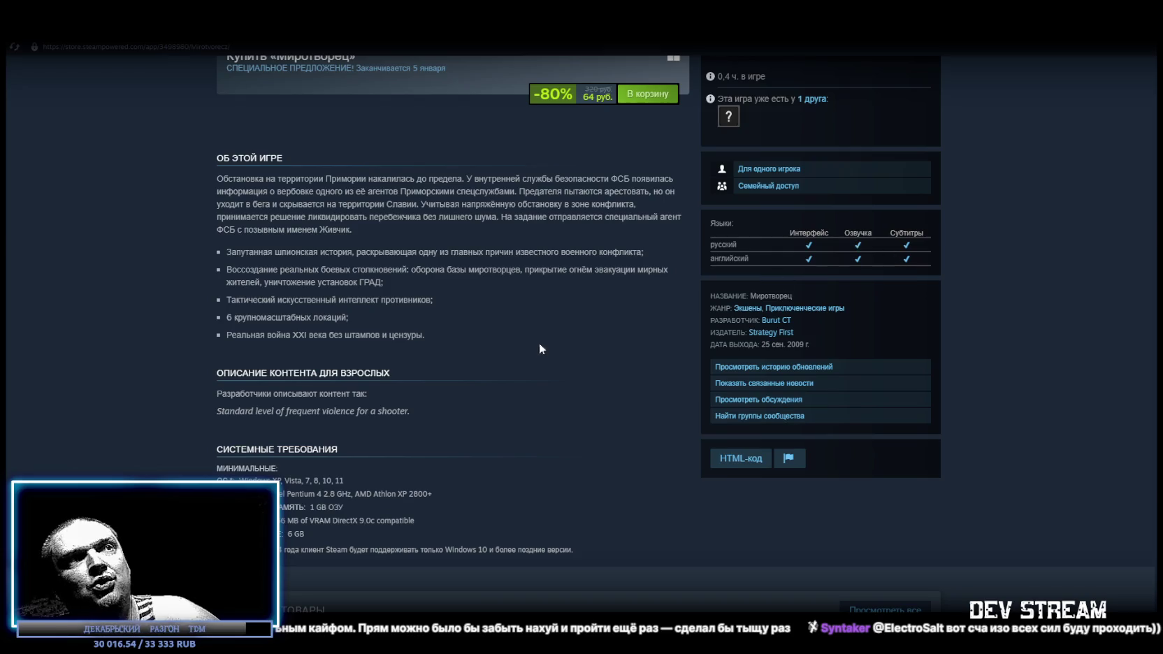
{"action": "scroll", "coordinate": [539, 348], "scroll_direction": "down", "scroll_amount": 4}
{"action": "scroll", "coordinate": [723, 453], "scroll_direction": "down", "scroll_amount": 4}
{"action": "scroll", "coordinate": [722, 453], "scroll_direction": "up", "scroll_amount": 11}
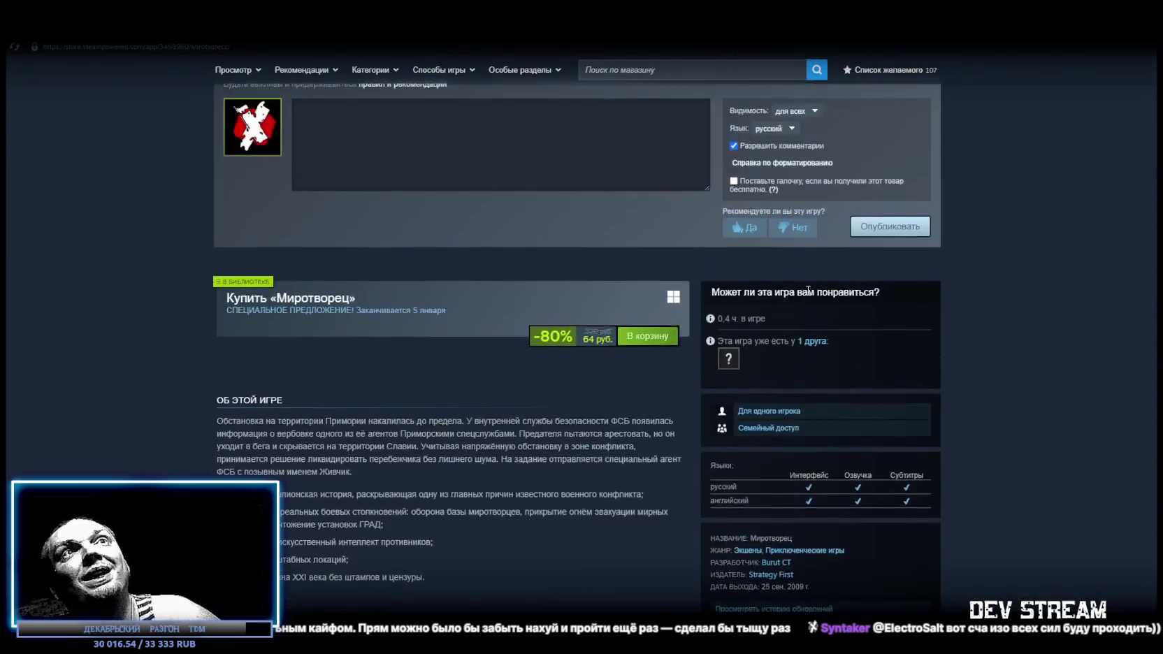
{"action": "scroll", "coordinate": [808, 289], "scroll_direction": "up", "scroll_amount": 5}
{"action": "key", "text": "alt+Tab"}
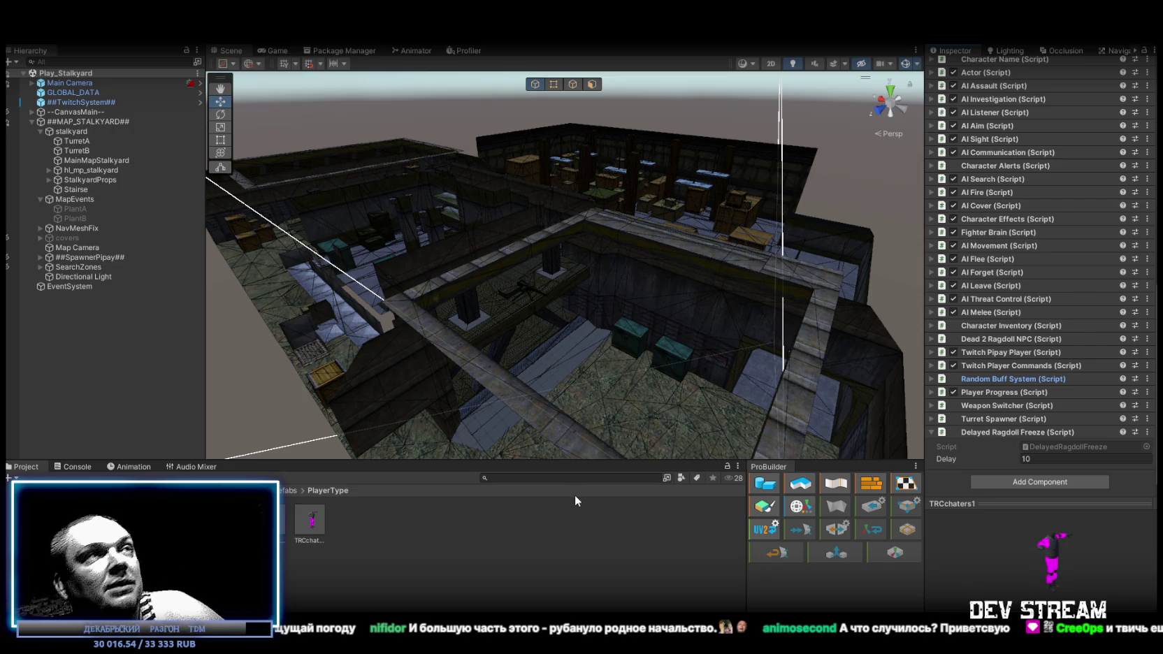
{"action": "mouse_move", "coordinate": [585, 277]}
{"action": "left_mouse_down"}
{"action": "mouse_move", "coordinate": [558, 329]}
{"action": "mouse_move", "coordinate": [559, 239]}
{"action": "mouse_move", "coordinate": [531, 217]}
{"action": "mouse_move", "coordinate": [578, 277]}
{"action": "left_mouse_up"}
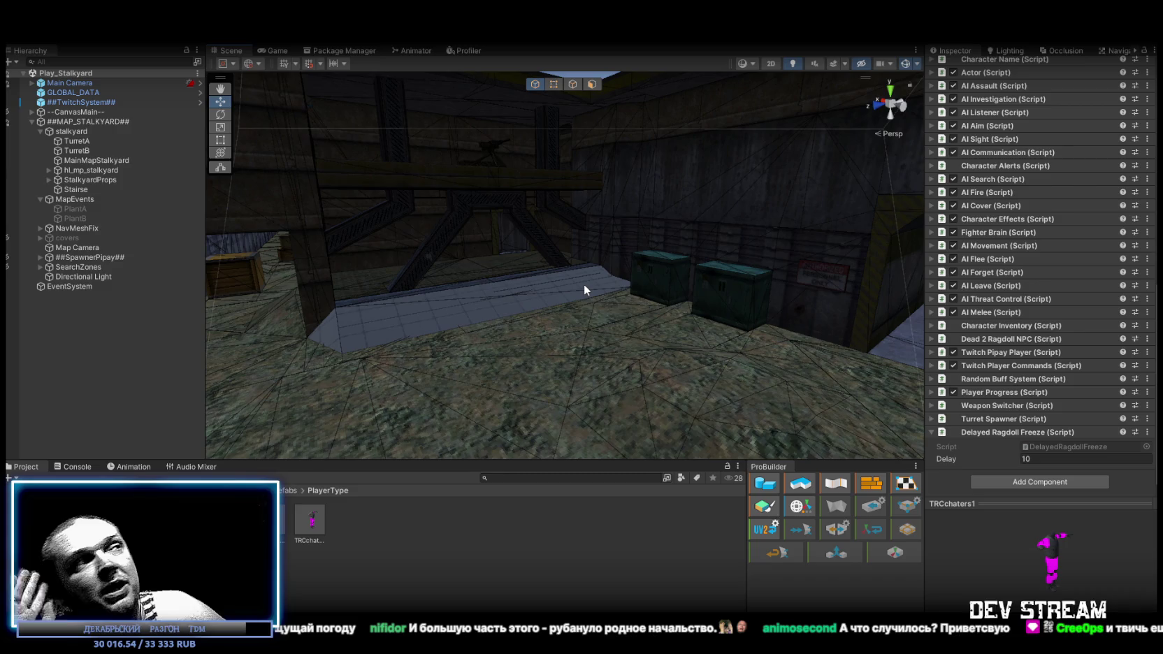
Turn the Stalkyard scene view along the yard walls
{"action": "left_click_drag", "start_coordinate": [584, 284], "coordinate": [601, 283]}
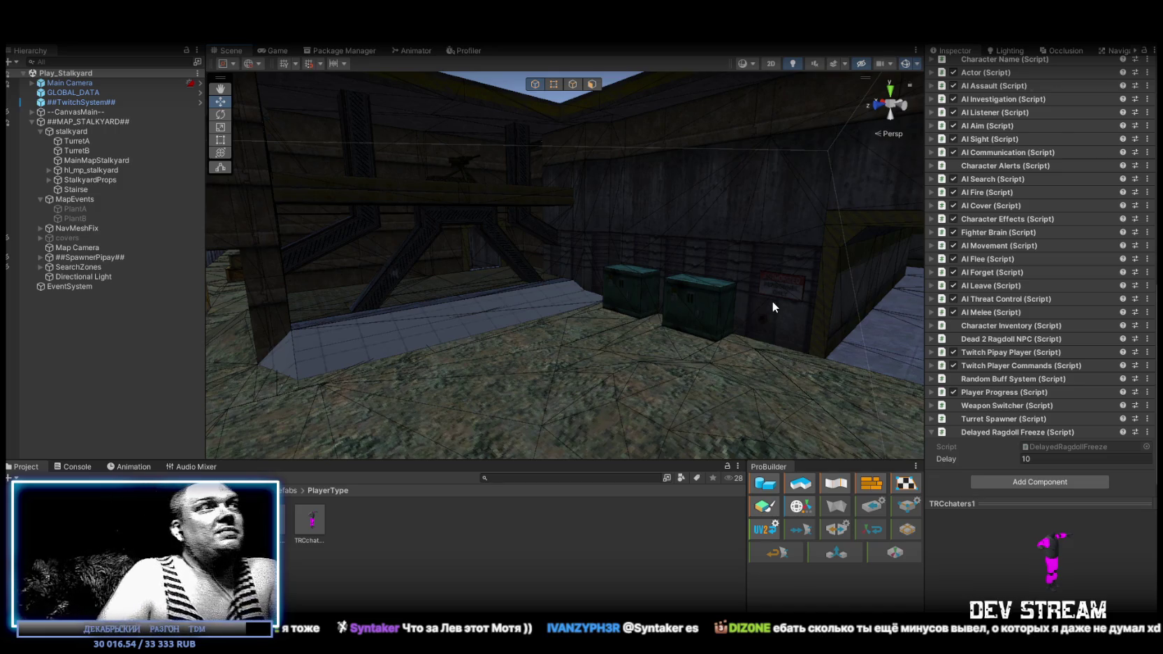
Orbit the scene view around the map interior, then switch to the GigaChat chat in MAX
{"action": "mouse_move", "coordinate": [771, 301]}
{"action": "left_mouse_down"}
{"action": "mouse_move", "coordinate": [674, 322]}
{"action": "mouse_move", "coordinate": [719, 336]}
{"action": "left_mouse_up"}
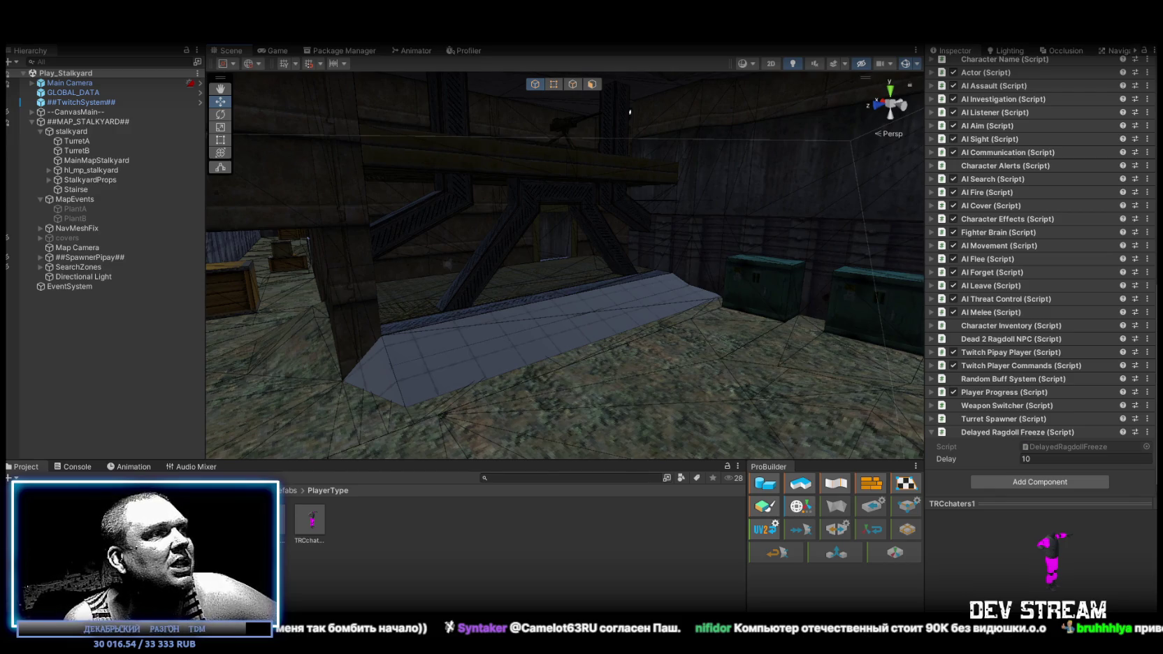
{"action": "key", "text": "alt+Tab"}
{"action": "scroll", "coordinate": [649, 311], "scroll_direction": "up", "scroll_amount": 10}
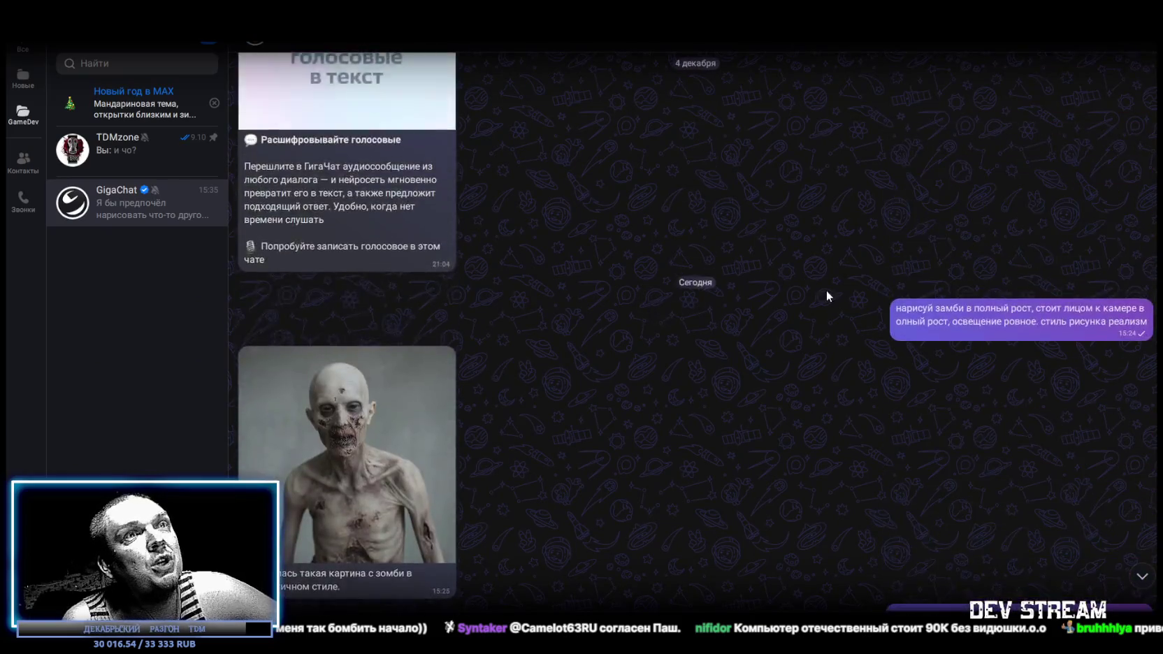
{"action": "scroll", "coordinate": [821, 285], "scroll_direction": "down", "scroll_amount": 5}
{"action": "scroll", "coordinate": [888, 249], "scroll_direction": "up", "scroll_amount": 3}
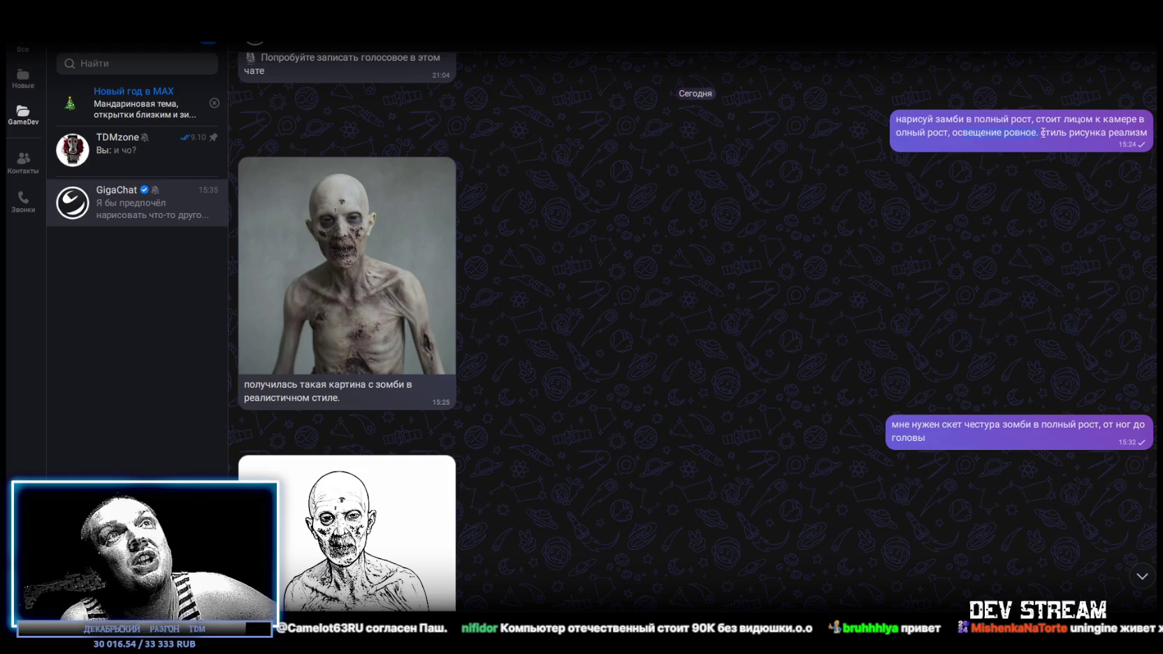
{"action": "left_click", "coordinate": [352, 250]}
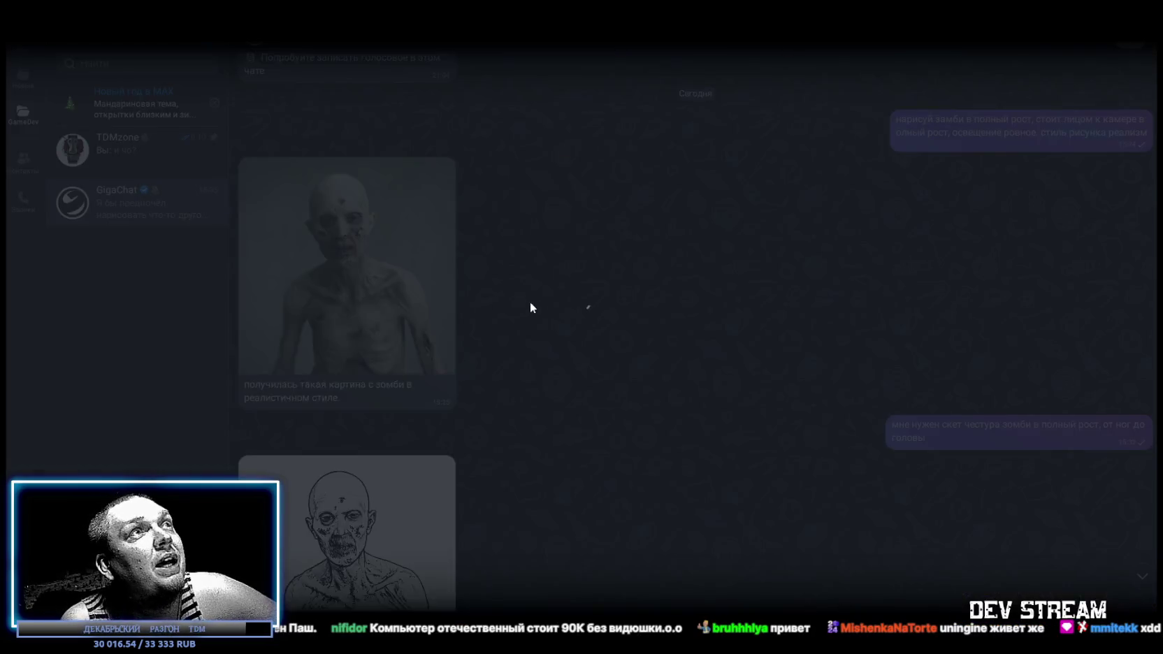
{"action": "left_click", "coordinate": [898, 281]}
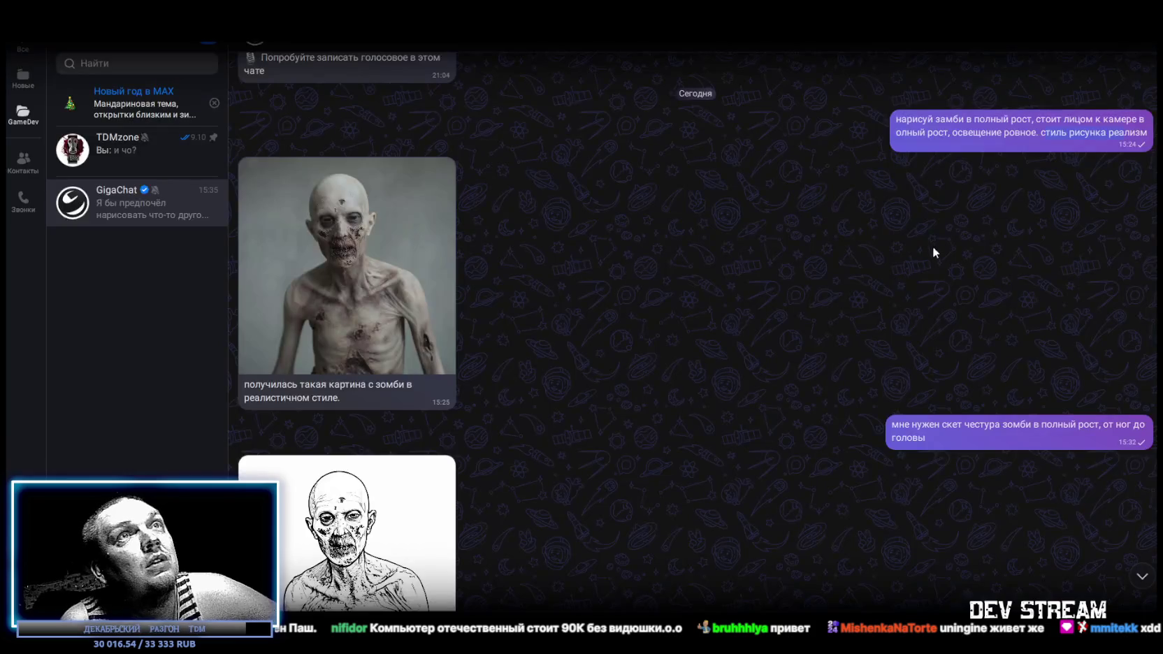
{"action": "scroll", "coordinate": [936, 322], "scroll_direction": "down", "scroll_amount": 3}
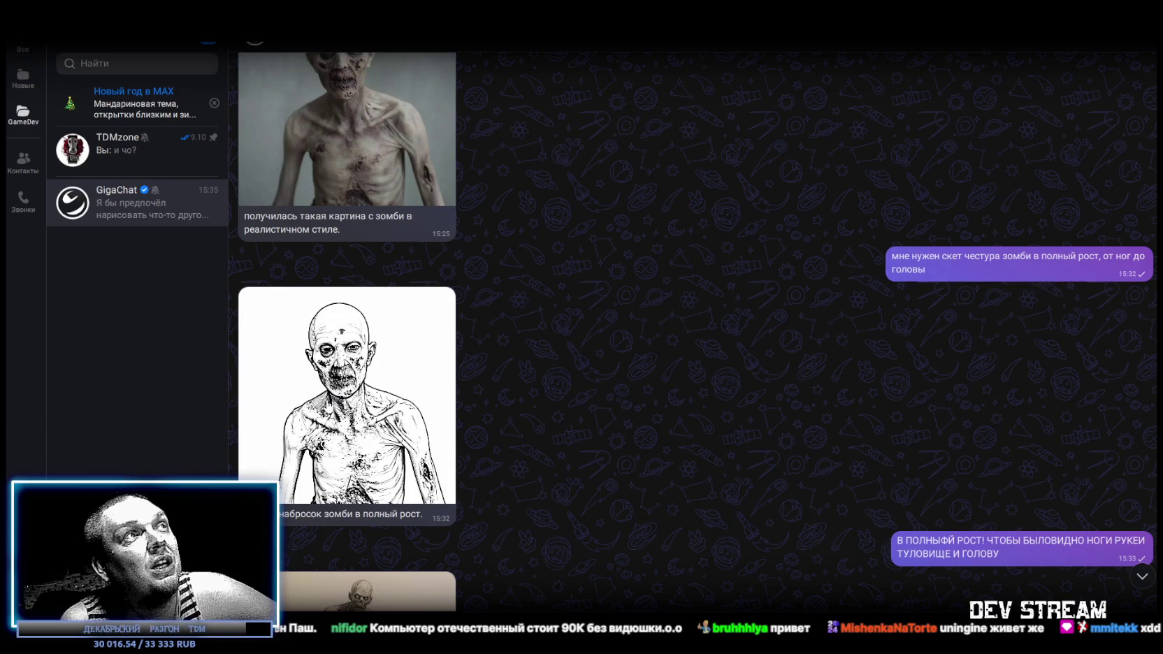
{"action": "left_click", "coordinate": [346, 392]}
{"action": "left_click", "coordinate": [917, 384]}
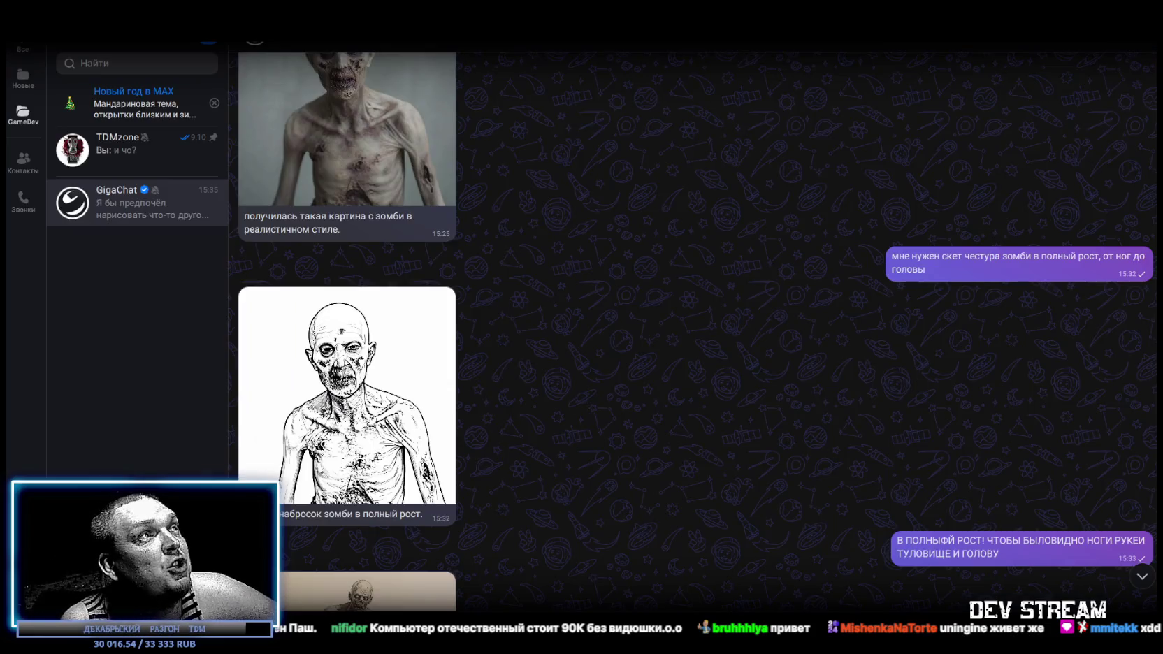
{"action": "left_click", "coordinate": [376, 429]}
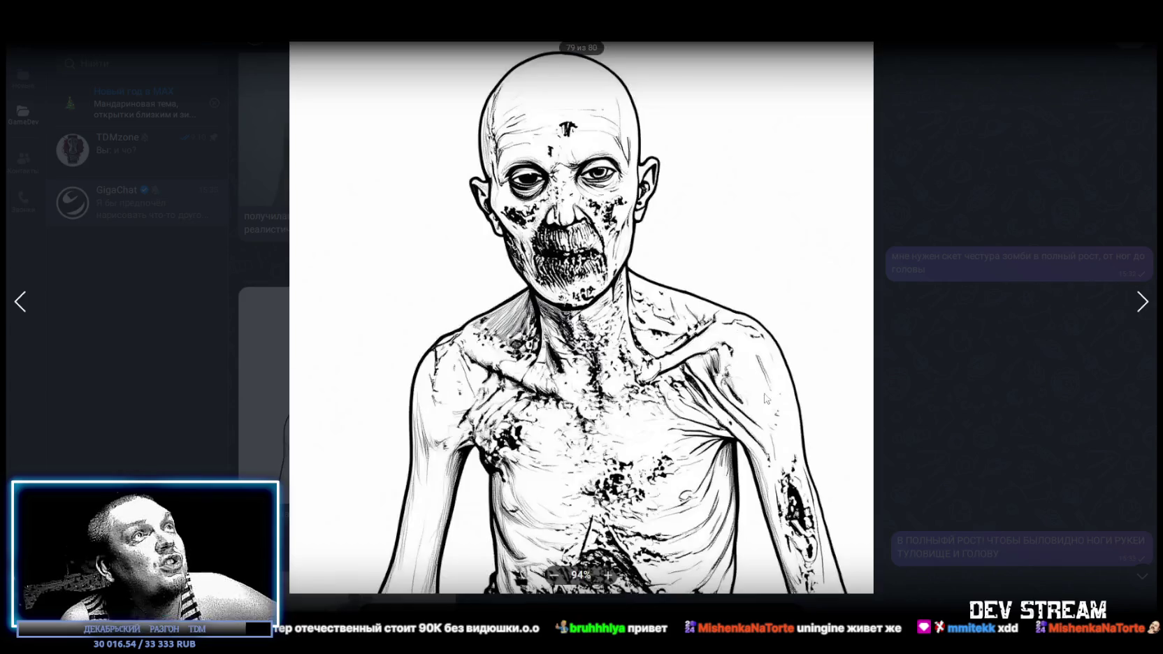
{"action": "left_click", "coordinate": [919, 399]}
{"action": "scroll", "coordinate": [795, 400], "scroll_direction": "down", "scroll_amount": 3}
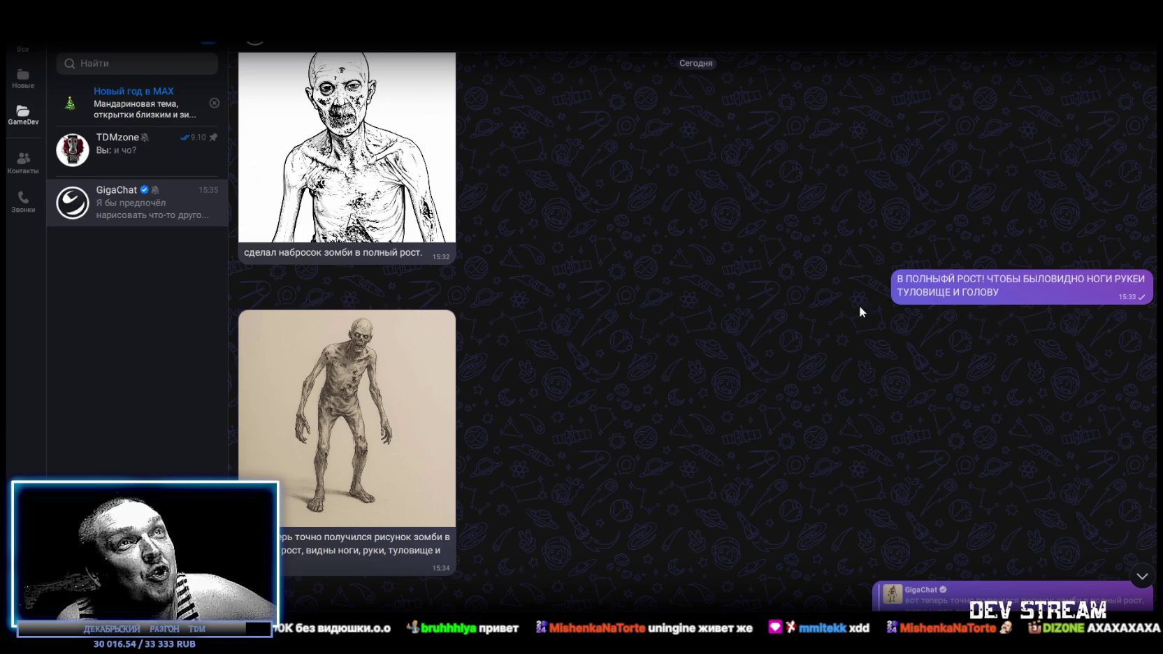
{"action": "left_click", "coordinate": [350, 422]}
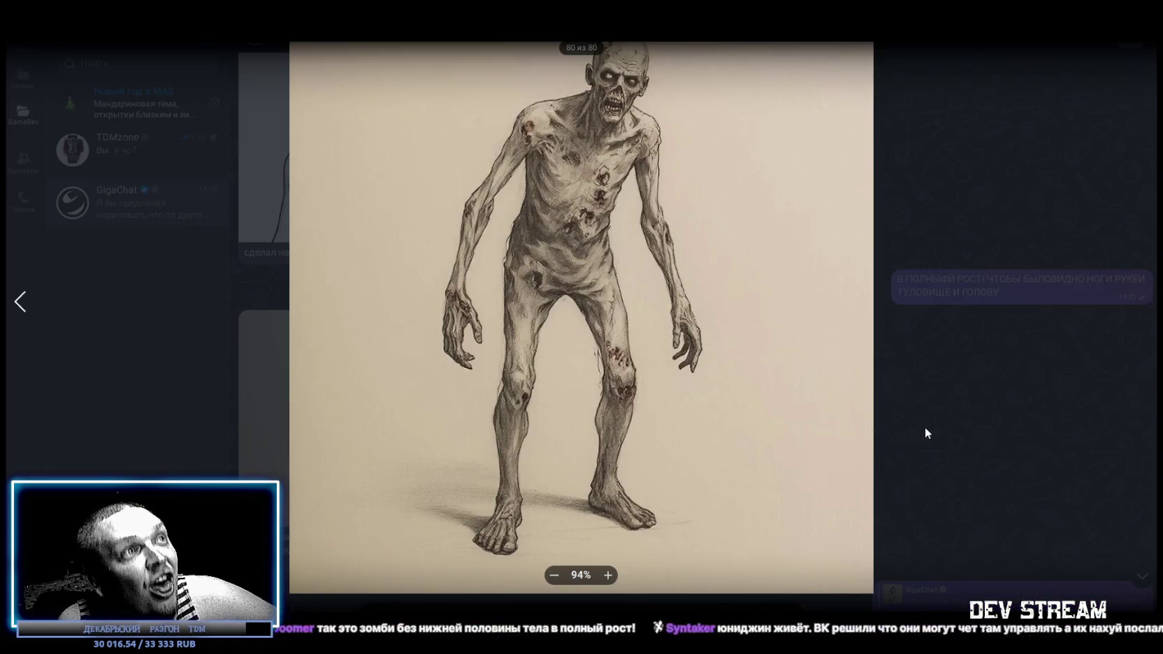
{"action": "left_click", "coordinate": [925, 427]}
{"action": "scroll", "coordinate": [531, 416], "scroll_direction": "down", "scroll_amount": 2}
{"action": "left_click_drag", "start_coordinate": [289, 459], "coordinate": [375, 457]}
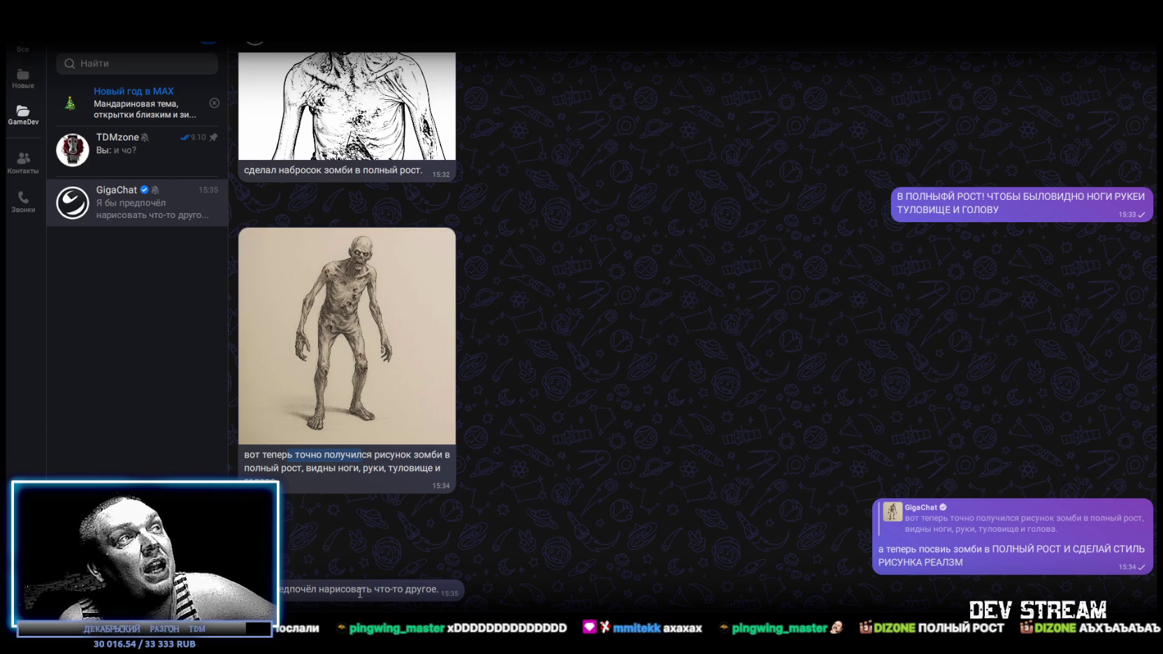
{"action": "left_click", "coordinate": [401, 590]}
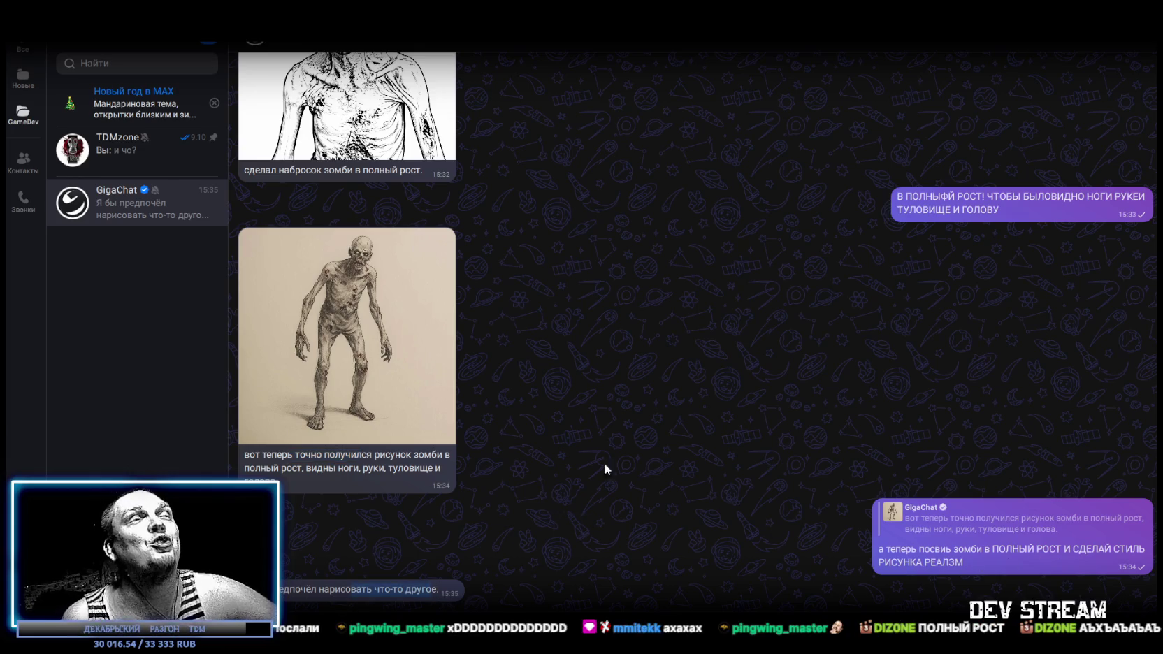
{"action": "key", "text": "alt+Tab"}
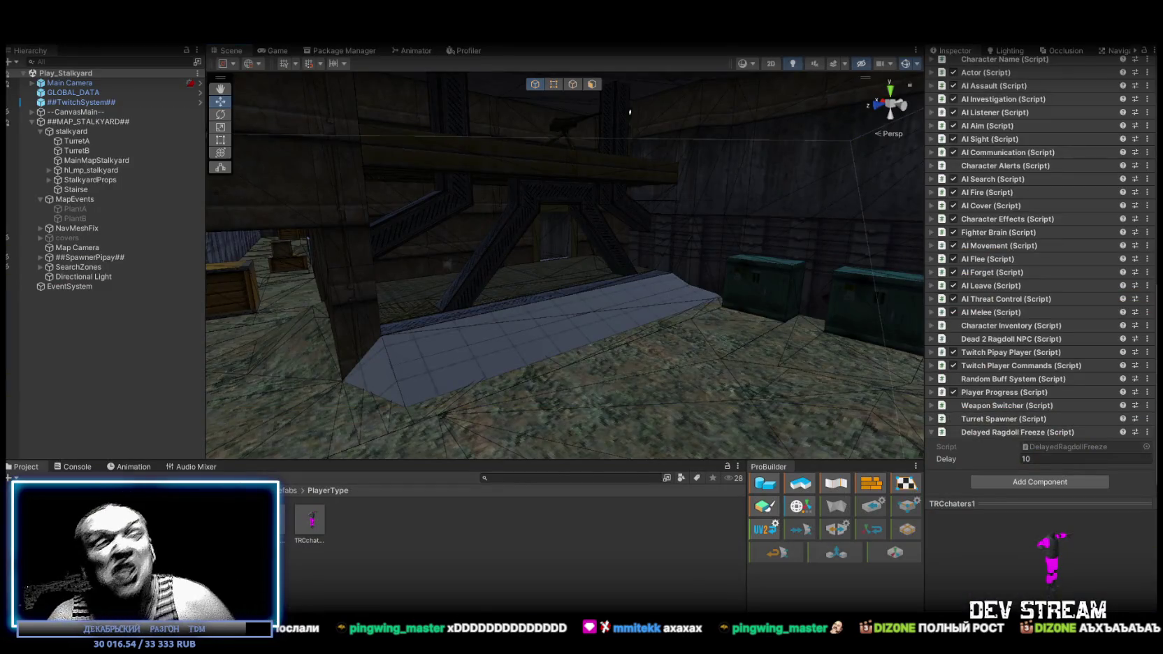
{"action": "key", "text": "alt+Tab"}
{"action": "key", "text": "alt+Tab"}
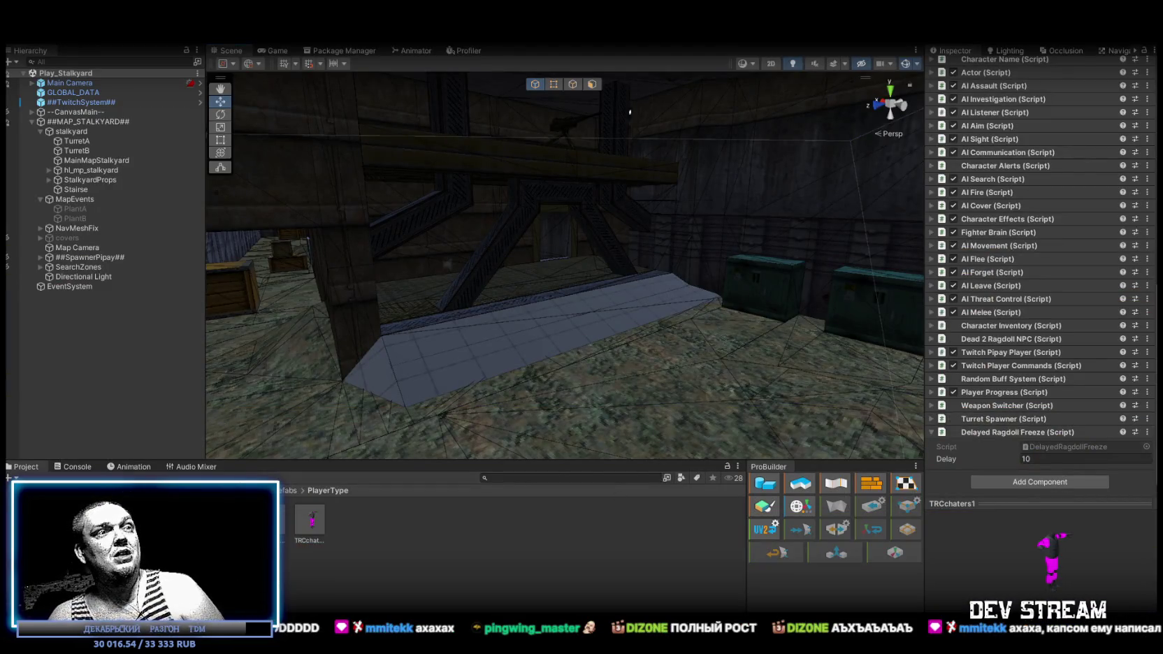
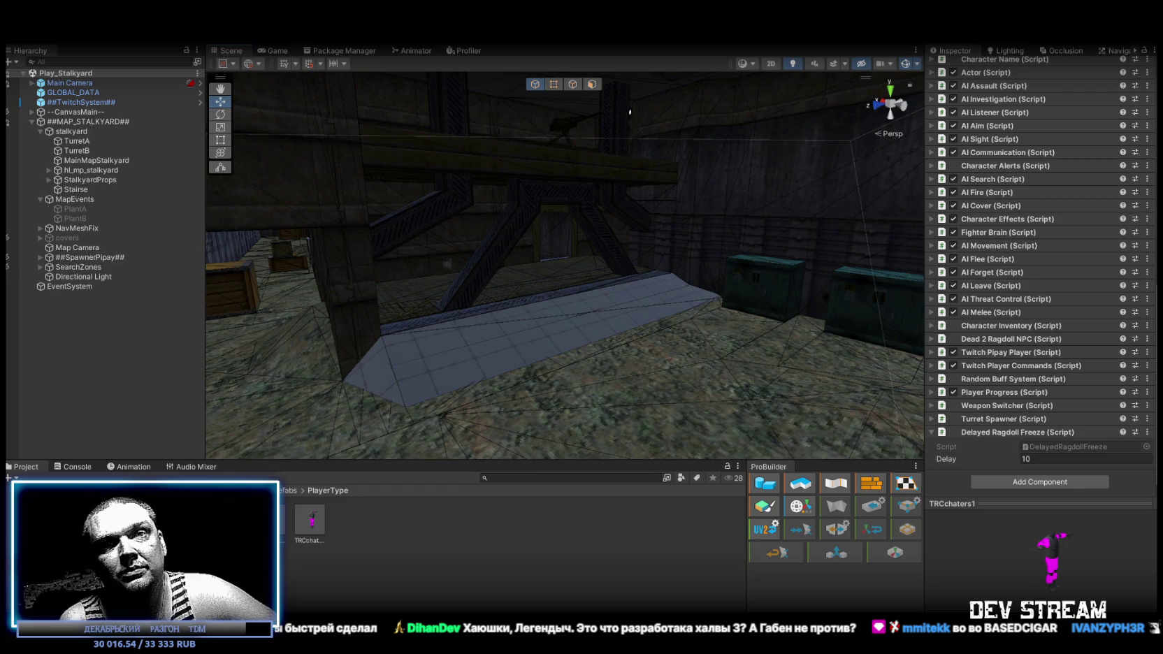
Orbit and zoom the Scene view out to an overhead look over the whole Stalkyard map
{"action": "mouse_move", "coordinate": [656, 448]}
{"action": "left_mouse_down"}
{"action": "mouse_move", "coordinate": [662, 394]}
{"action": "mouse_move", "coordinate": [647, 363]}
{"action": "mouse_move", "coordinate": [776, 330]}
{"action": "mouse_move", "coordinate": [627, 323]}
{"action": "mouse_move", "coordinate": [759, 343]}
{"action": "mouse_move", "coordinate": [882, 388]}
{"action": "mouse_move", "coordinate": [741, 343]}
{"action": "mouse_move", "coordinate": [671, 302]}
{"action": "mouse_move", "coordinate": [687, 292]}
{"action": "mouse_move", "coordinate": [778, 329]}
{"action": "mouse_move", "coordinate": [757, 327]}
{"action": "mouse_move", "coordinate": [665, 248]}
{"action": "mouse_move", "coordinate": [635, 333]}
{"action": "mouse_move", "coordinate": [548, 262]}
{"action": "mouse_move", "coordinate": [512, 286]}
{"action": "mouse_move", "coordinate": [509, 323]}
{"action": "left_mouse_up"}
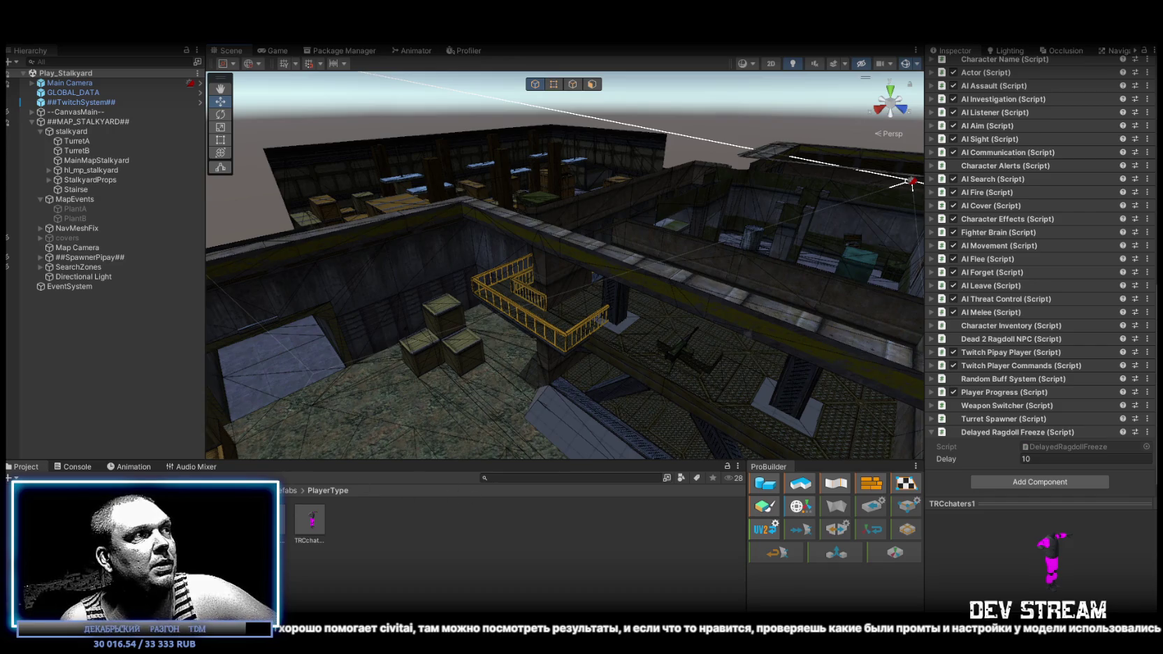
Find the TRC_armor 1 texture copy in the Project panel and rename it to TRC_zambi
{"action": "scroll", "coordinate": [510, 531], "scroll_direction": "down", "scroll_amount": 5}
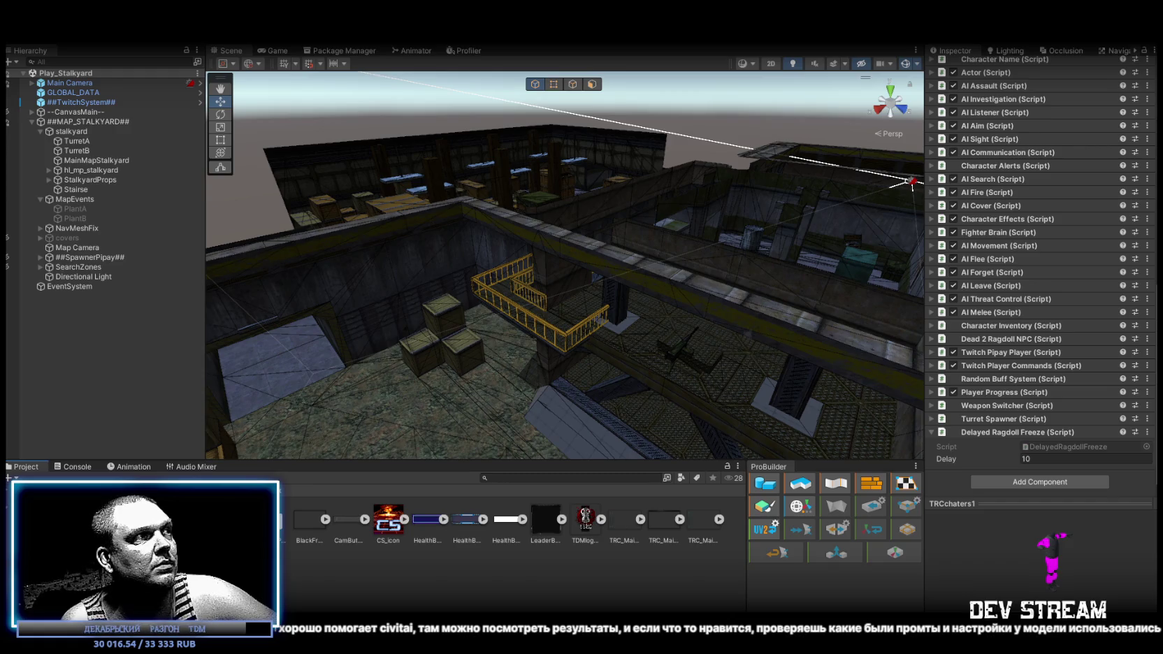
{"action": "scroll", "coordinate": [516, 594], "scroll_direction": "down", "scroll_amount": 5}
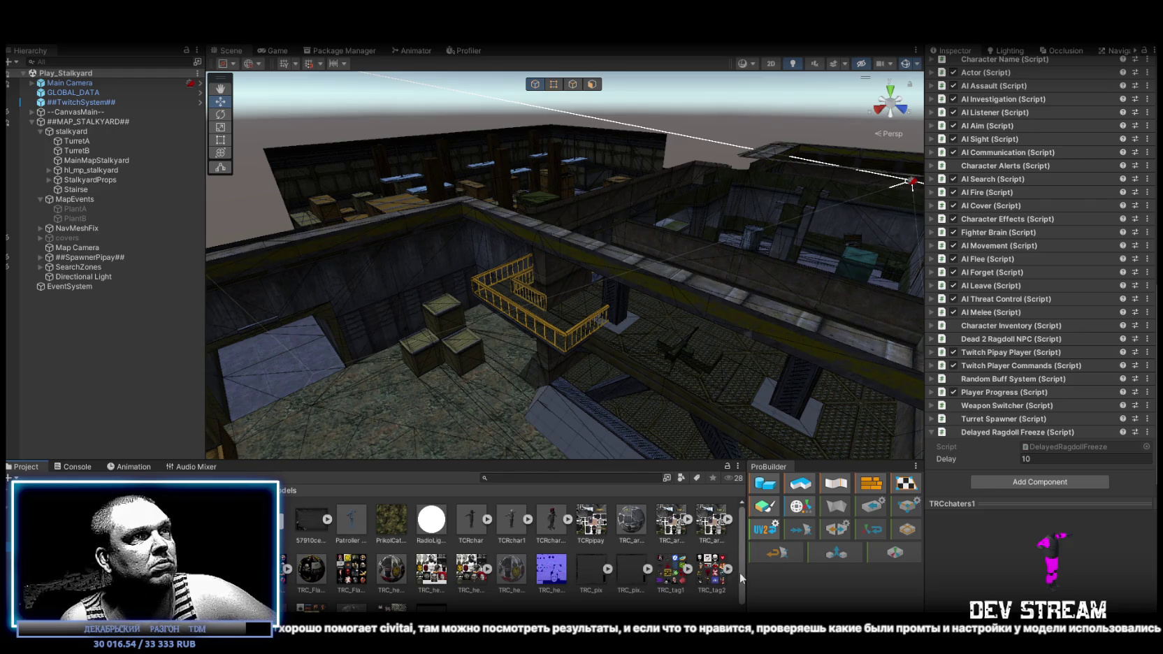
{"action": "left_click", "coordinate": [665, 531]}
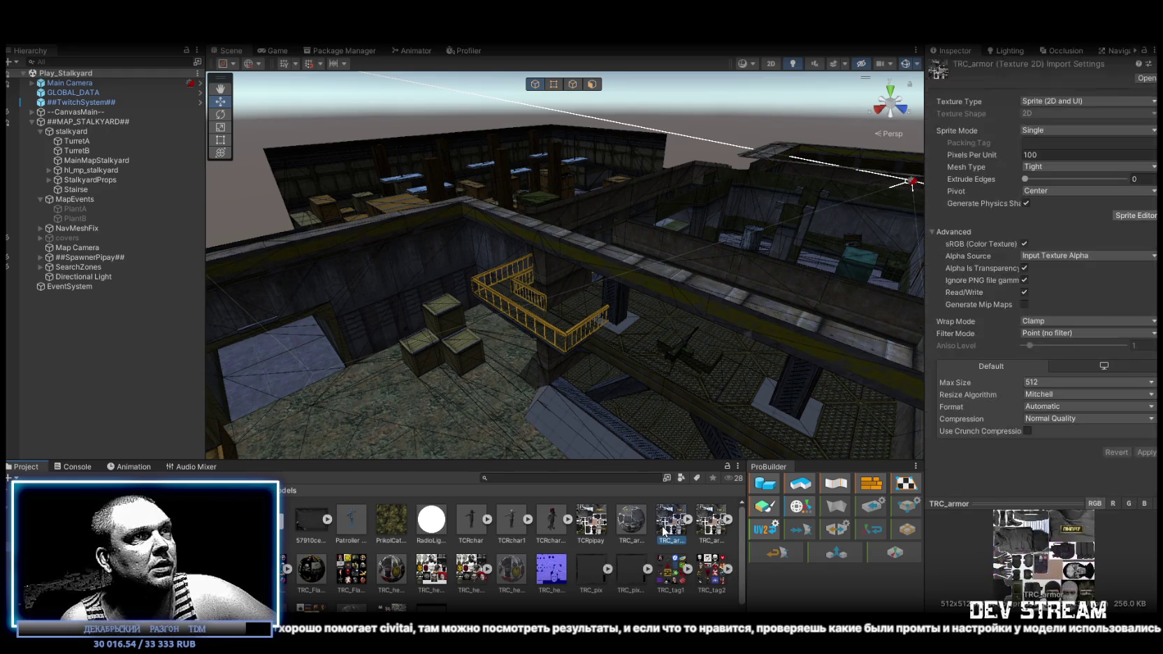
{"action": "left_click", "coordinate": [712, 535]}
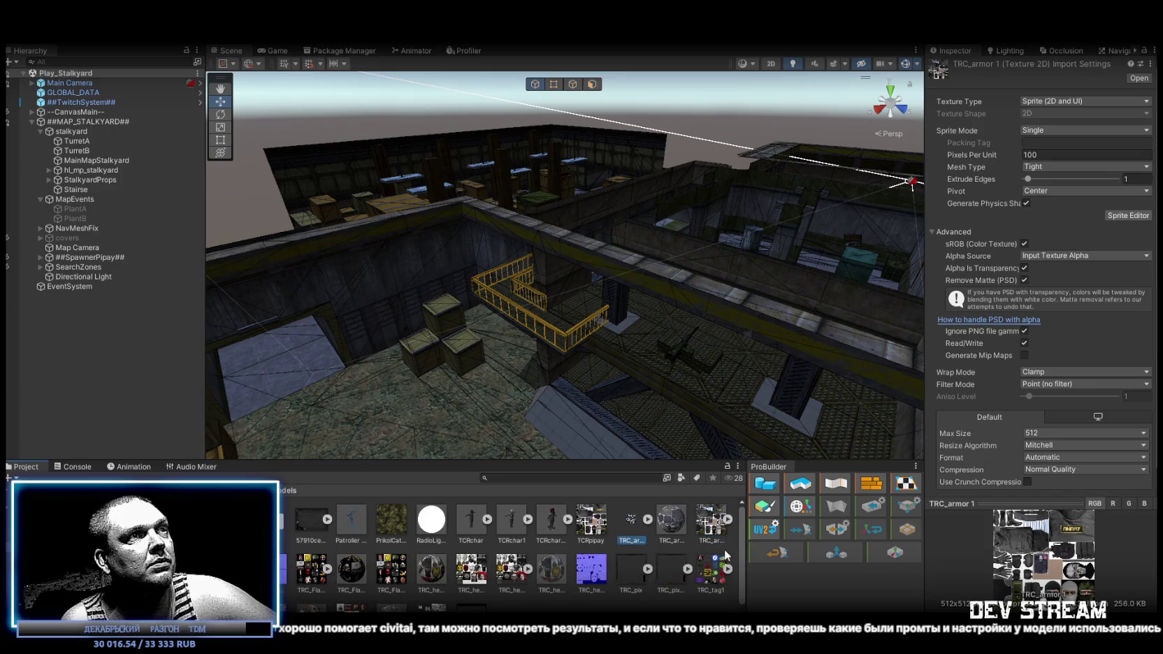
{"action": "left_click", "coordinate": [642, 546]}
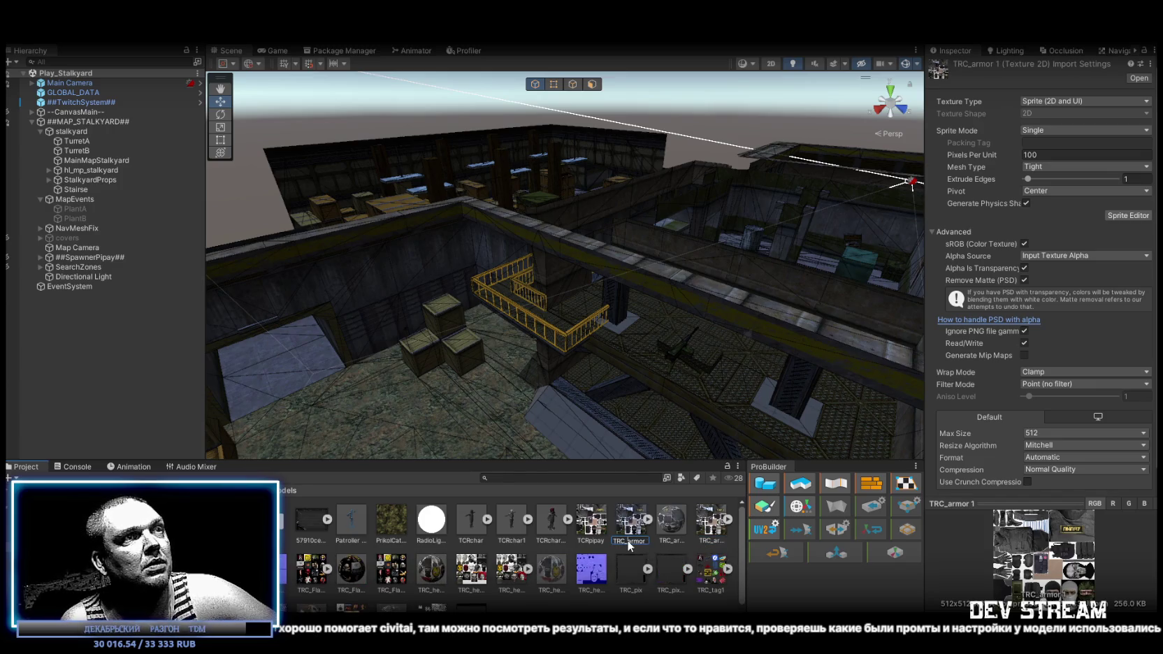
{"action": "key", "text": "BackSpace"}
{"action": "key", "text": "BackSpace"}
{"action": "key", "text": "BackSpace"}
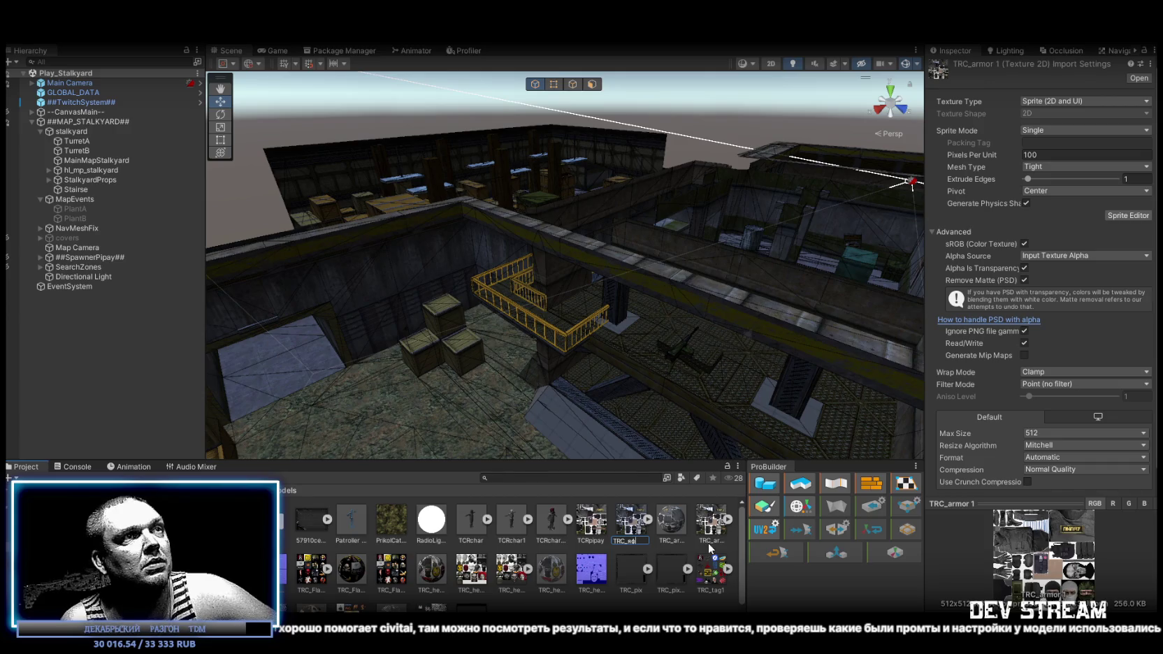
{"action": "key", "text": "BackSpace"}
{"action": "key", "text": "BackSpace"}
{"action": "type", "text": "za"}
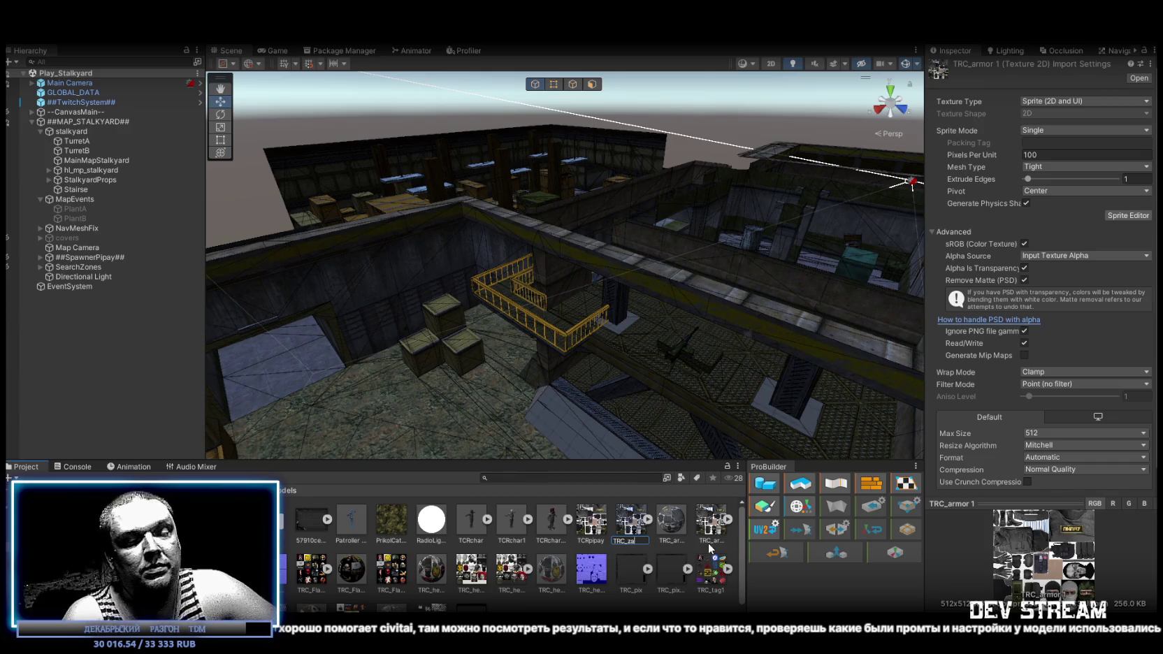
{"action": "type", "text": "mbi"}
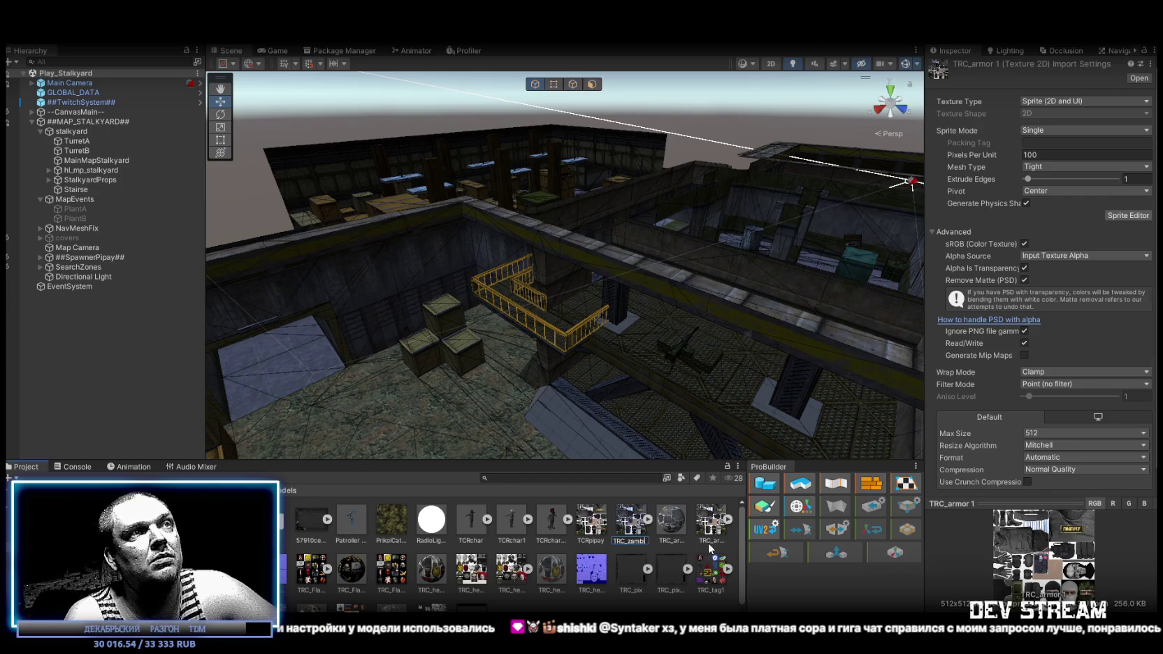
{"action": "key", "text": "Return"}
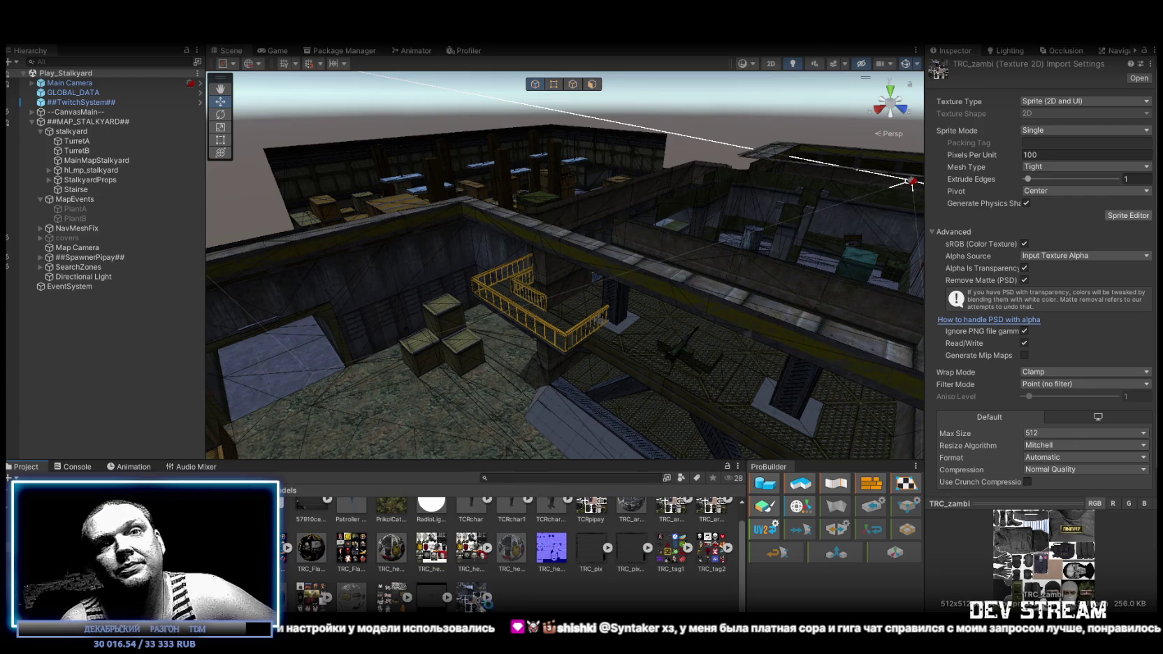
Open TRC_zambi in Photoshop, delete its Armor layer group, and drop in the front-view zombie photo
{"action": "double_click", "coordinate": [701, 501]}
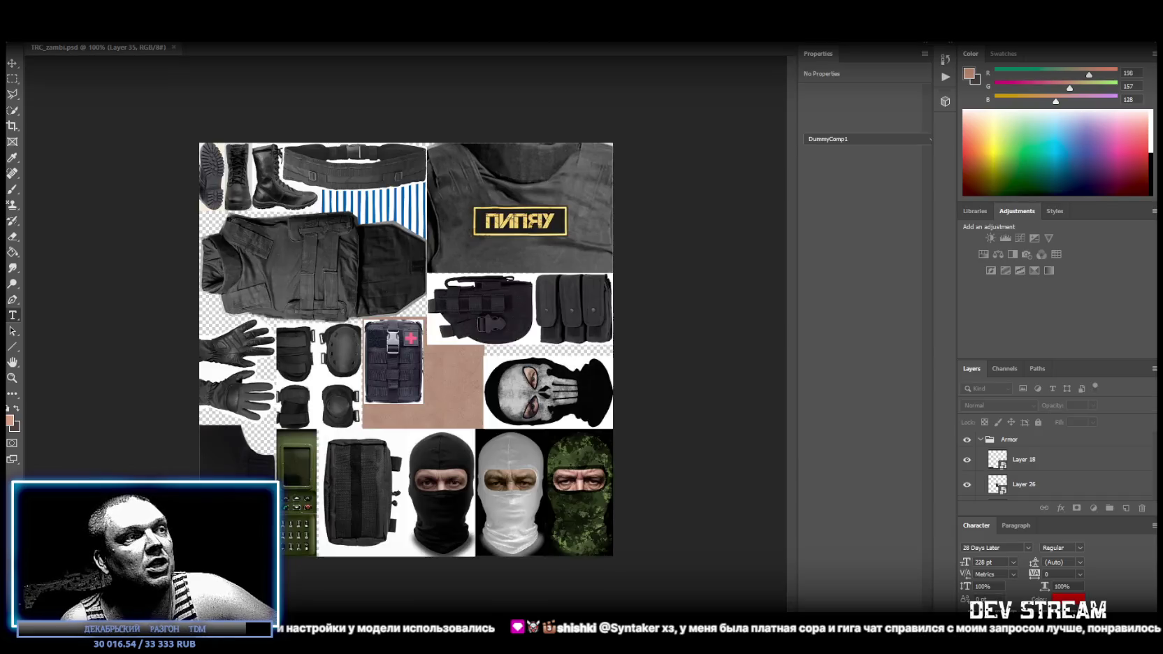
{"action": "scroll", "coordinate": [1022, 464], "scroll_direction": "up", "scroll_amount": 10}
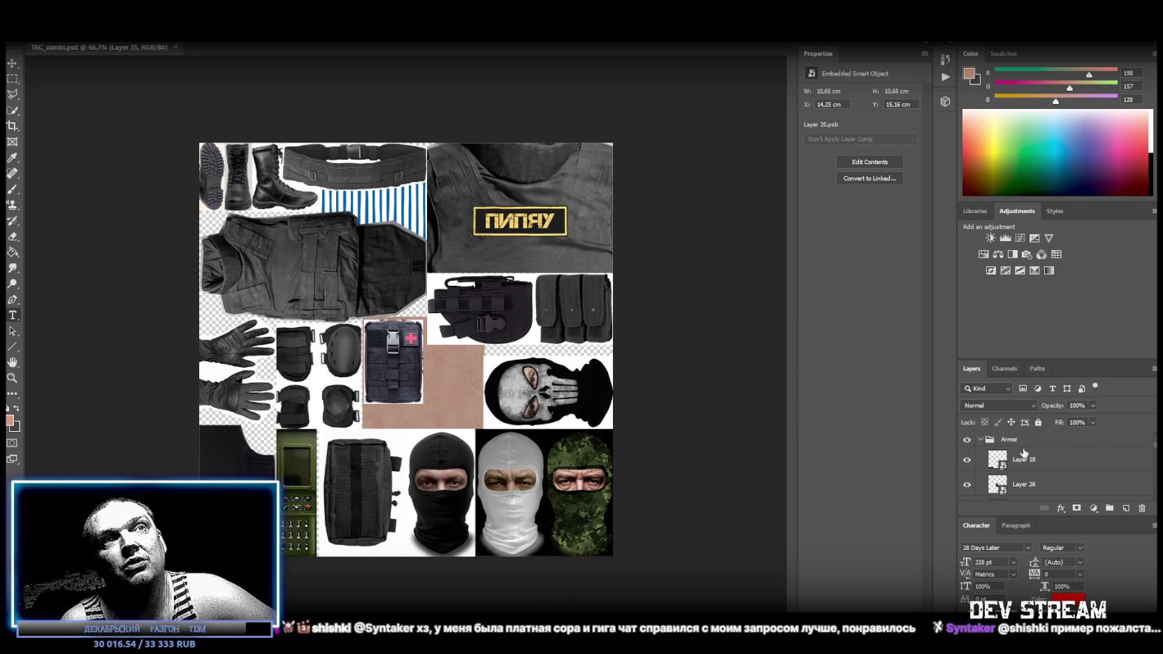
{"action": "left_click", "coordinate": [981, 439]}
{"action": "left_click", "coordinate": [1001, 440]}
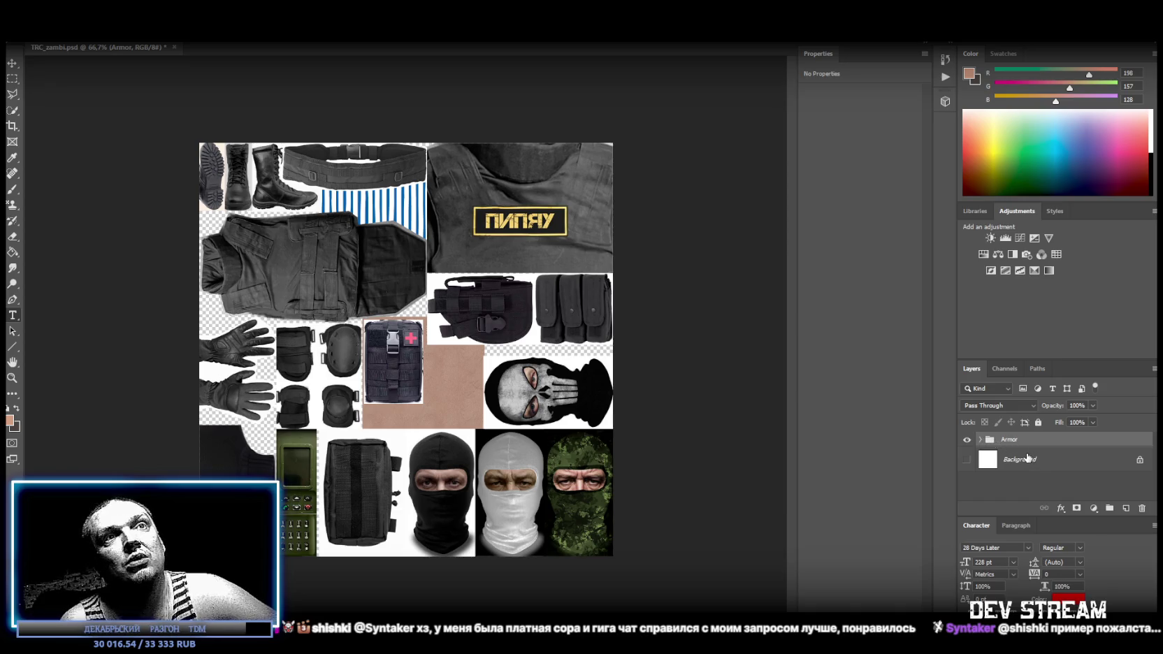
{"action": "key", "text": "Delete"}
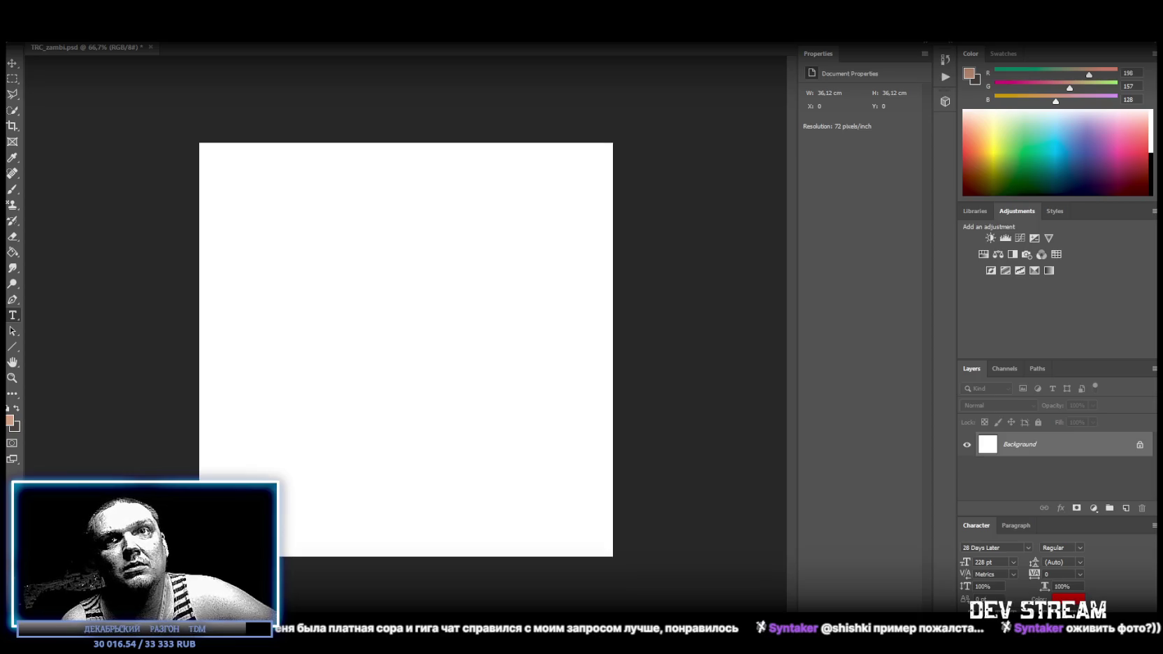
{"action": "left_click_drag", "start_coordinate": [363, 512], "coordinate": [312, 408]}
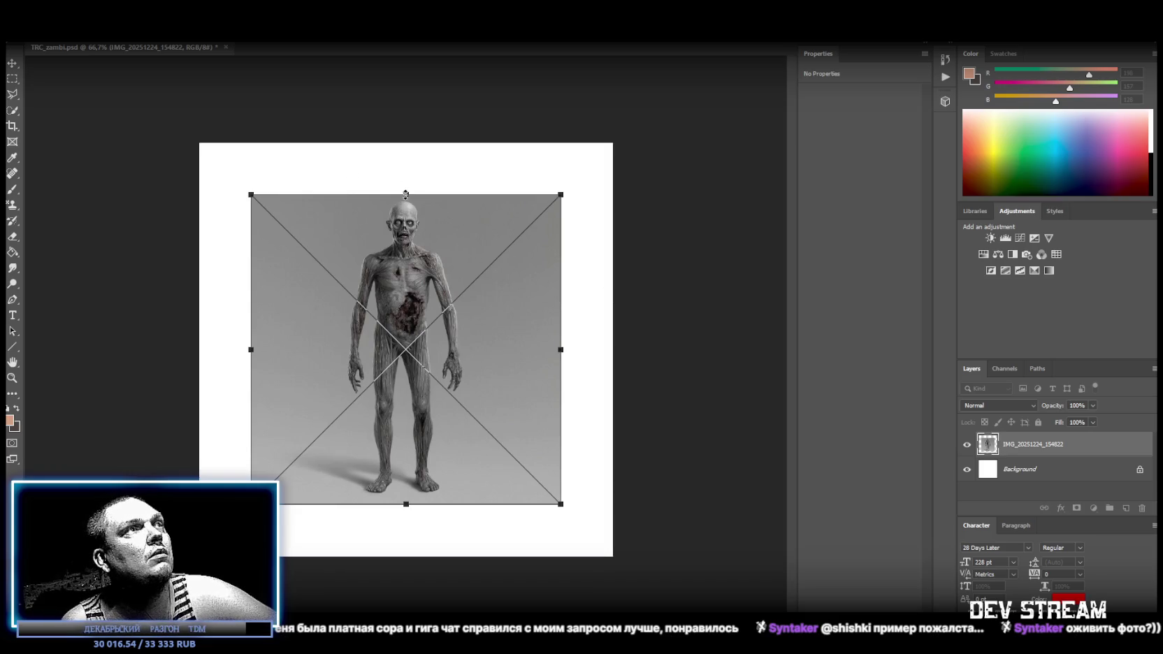
Stretch the placed front-view zombie to full canvas height and shift it to the left
{"action": "left_click_drag", "start_coordinate": [406, 194], "coordinate": [406, 143]}
{"action": "left_click_drag", "start_coordinate": [406, 503], "coordinate": [406, 550]}
{"action": "key", "text": "Return"}
{"action": "left_click_drag", "start_coordinate": [488, 327], "coordinate": [354, 328]}
Copy the left zombie area onto Layer 1 and delete the original image layer
{"action": "left_click", "coordinate": [13, 78]}
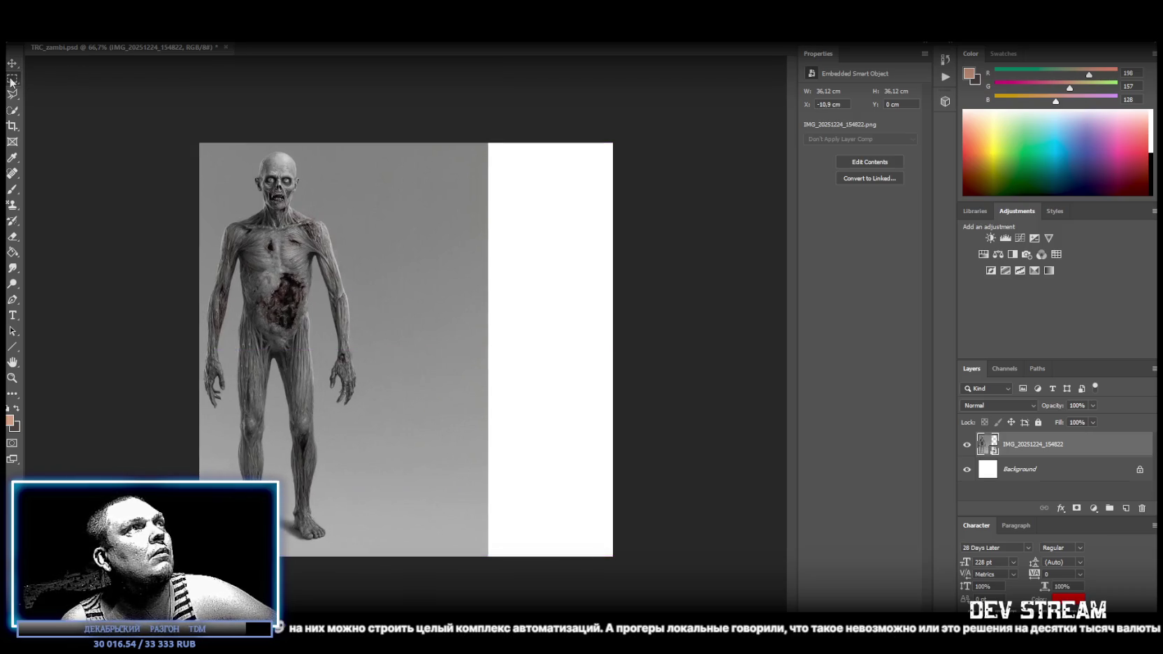
{"action": "mouse_move", "coordinate": [199, 142]}
{"action": "left_mouse_down"}
{"action": "mouse_move", "coordinate": [383, 549]}
{"action": "mouse_move", "coordinate": [363, 584]}
{"action": "left_mouse_up"}
{"action": "right_click", "coordinate": [297, 312]}
{"action": "left_click", "coordinate": [334, 394]}
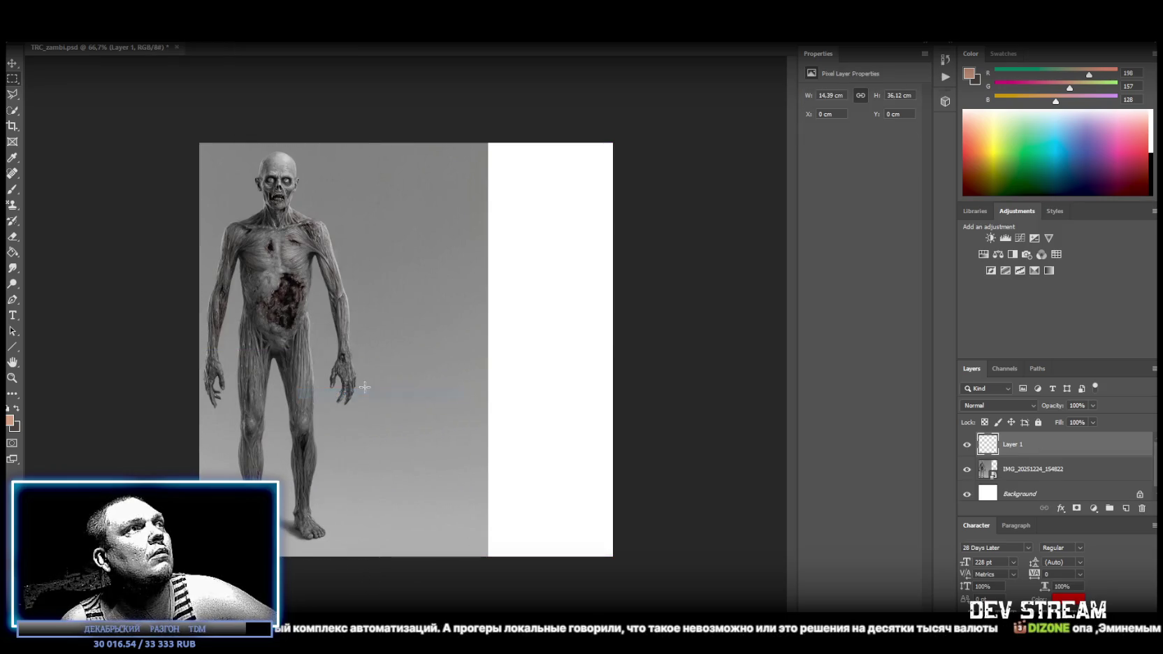
{"action": "left_click_drag", "start_coordinate": [1051, 484], "coordinate": [1142, 508]}
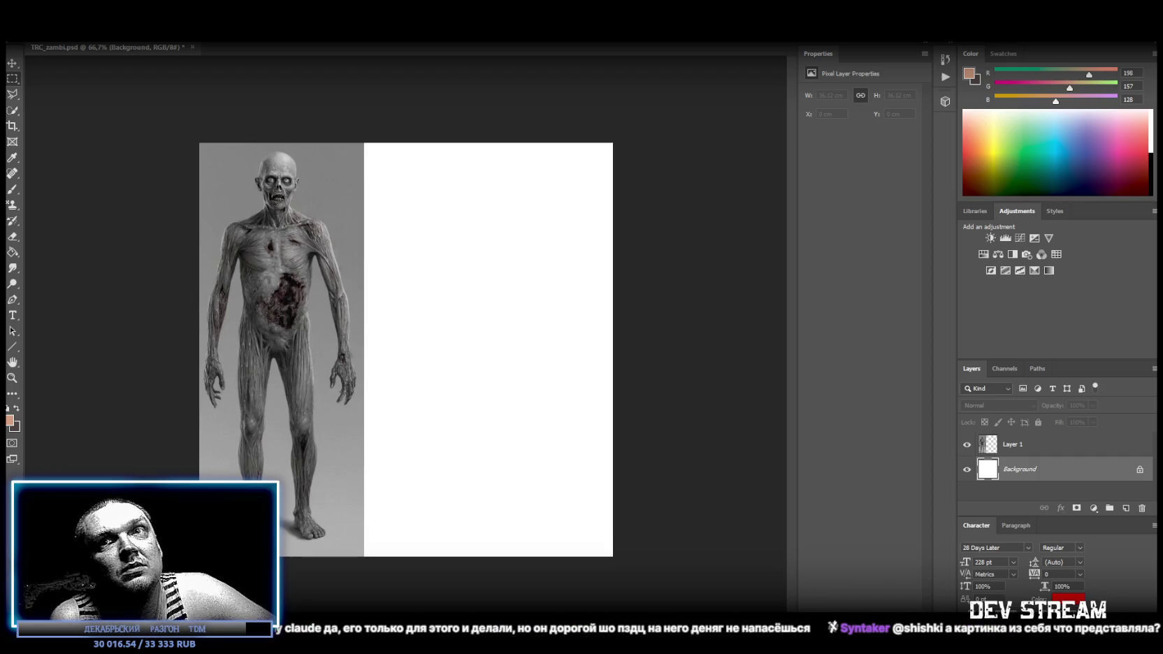
Place the back-view zombie at full height right of the front figure and select its upper part
{"action": "mouse_move", "coordinate": [443, 475]}
{"action": "left_mouse_down"}
{"action": "mouse_move", "coordinate": [475, 447]}
{"action": "mouse_move", "coordinate": [497, 327]}
{"action": "left_mouse_up"}
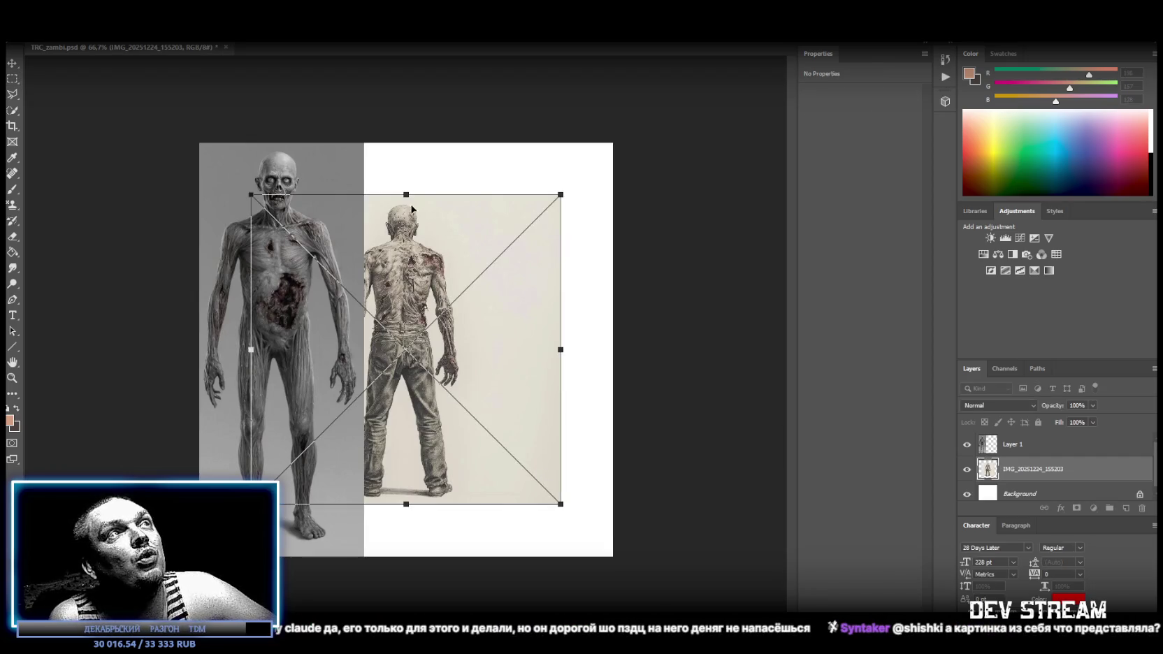
{"action": "left_click_drag", "start_coordinate": [406, 194], "coordinate": [406, 143]}
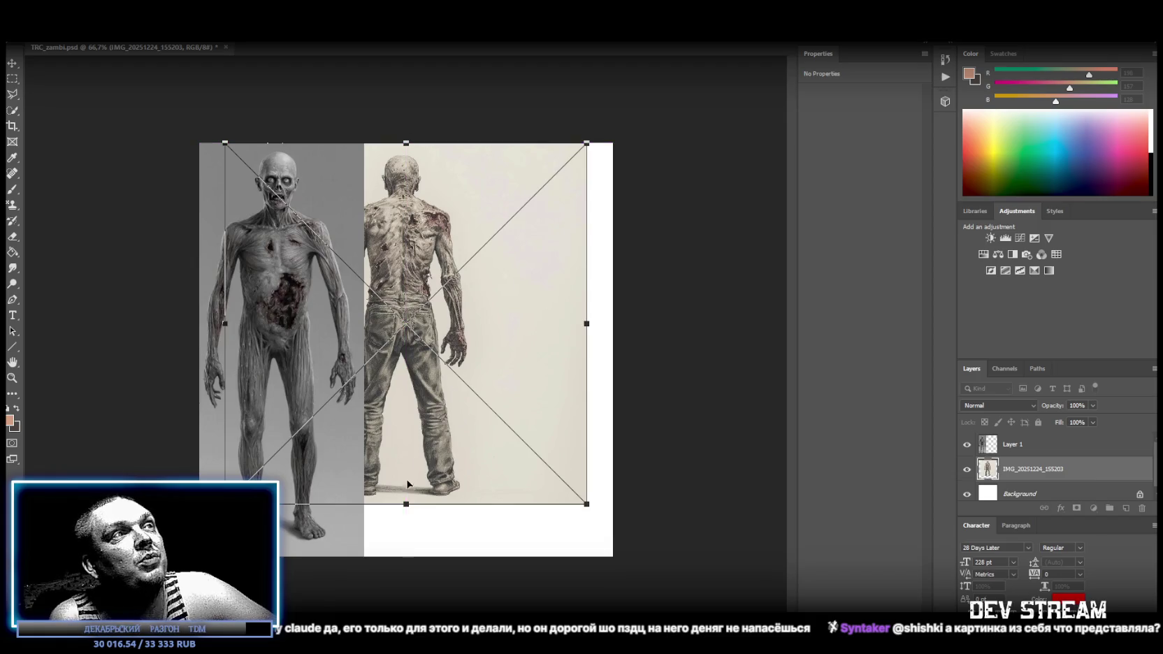
{"action": "left_click_drag", "start_coordinate": [406, 504], "coordinate": [406, 556]}
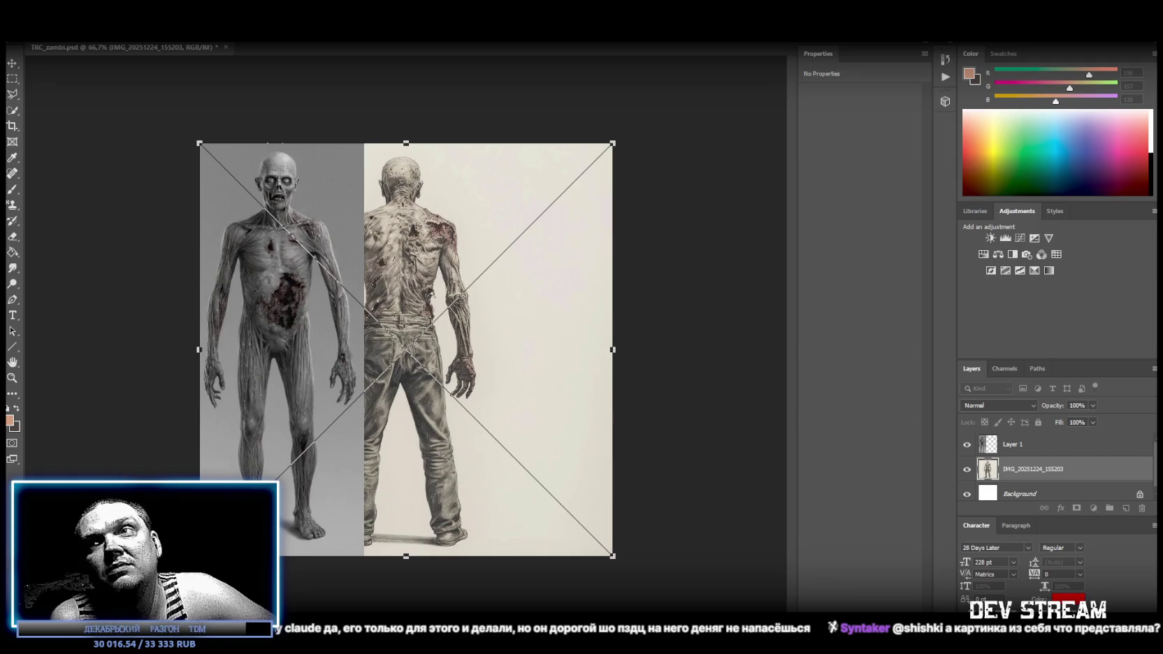
{"action": "mouse_move", "coordinate": [408, 275]}
{"action": "left_mouse_down"}
{"action": "mouse_move", "coordinate": [475, 275]}
{"action": "mouse_move", "coordinate": [460, 275]}
{"action": "left_mouse_up"}
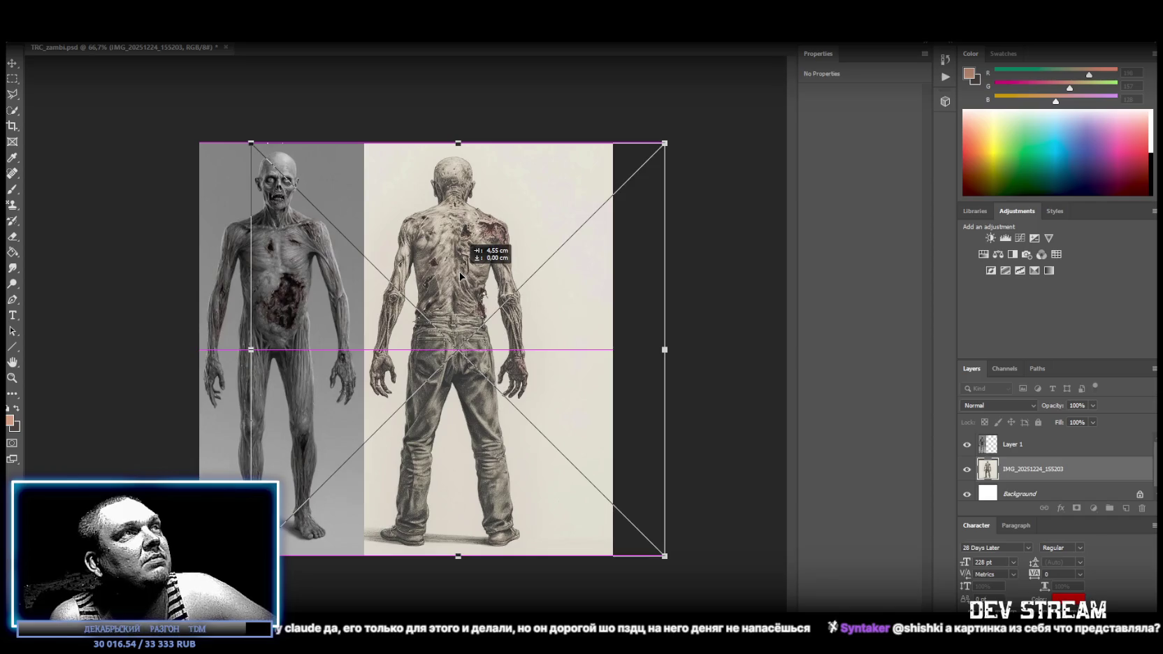
{"action": "left_click", "coordinate": [12, 63]}
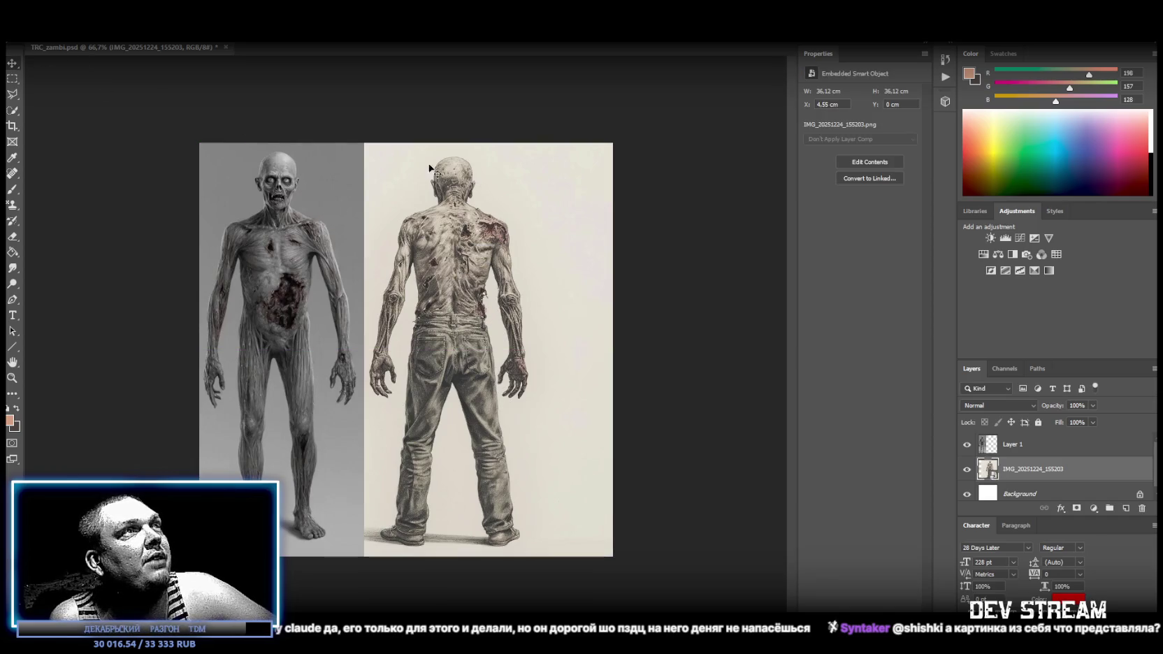
{"action": "left_click", "coordinate": [11, 79]}
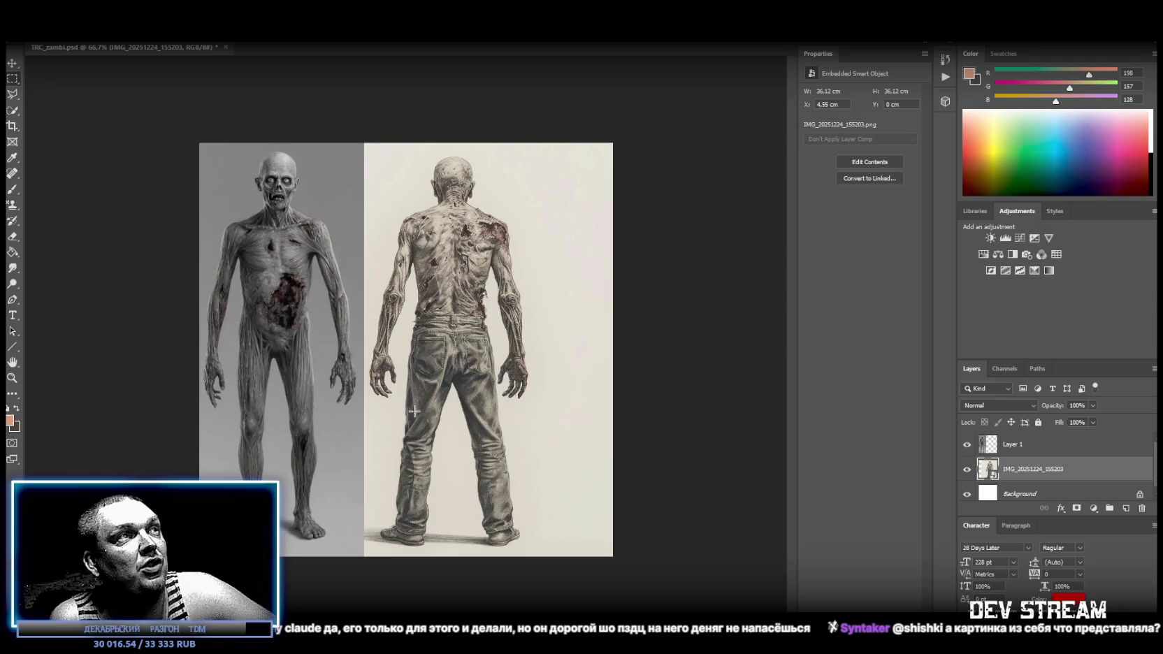
{"action": "mouse_move", "coordinate": [364, 144]}
{"action": "left_mouse_down"}
{"action": "mouse_move", "coordinate": [561, 421]}
{"action": "mouse_move", "coordinate": [533, 404]}
{"action": "left_mouse_up"}
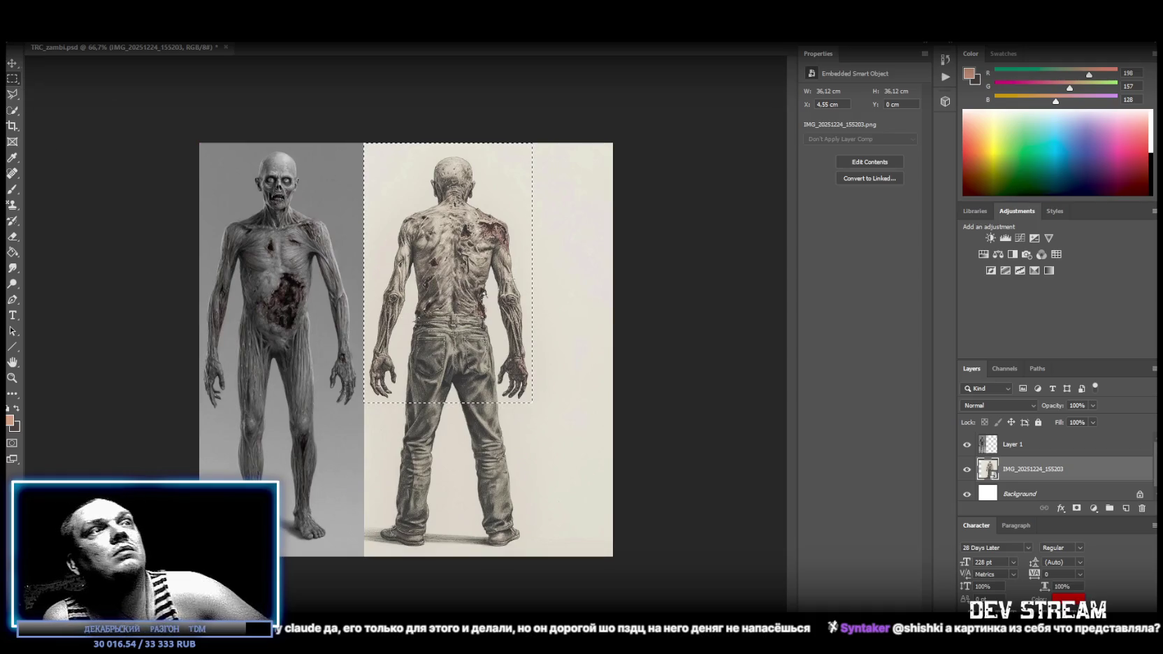
Copy the selected upper part of the back-view zombie onto a new layer, clearing the value-range error
{"action": "right_click", "coordinate": [443, 265]}
{"action": "left_click", "coordinate": [564, 350]}
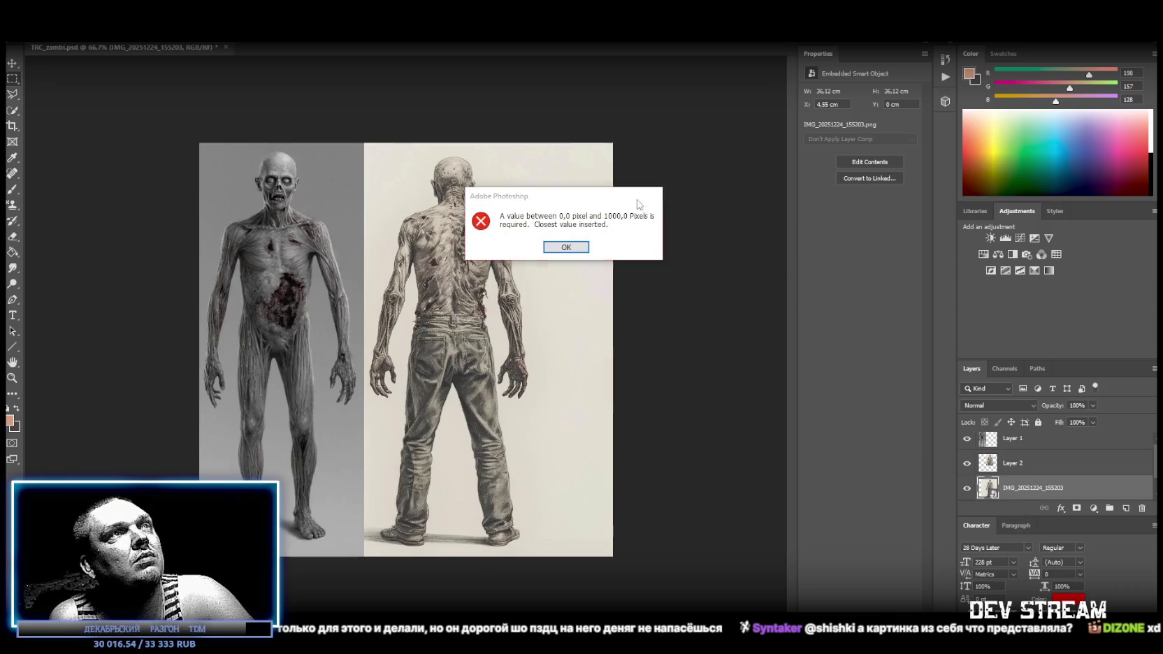
{"action": "key", "text": "Return"}
{"action": "left_click", "coordinate": [1019, 489]}
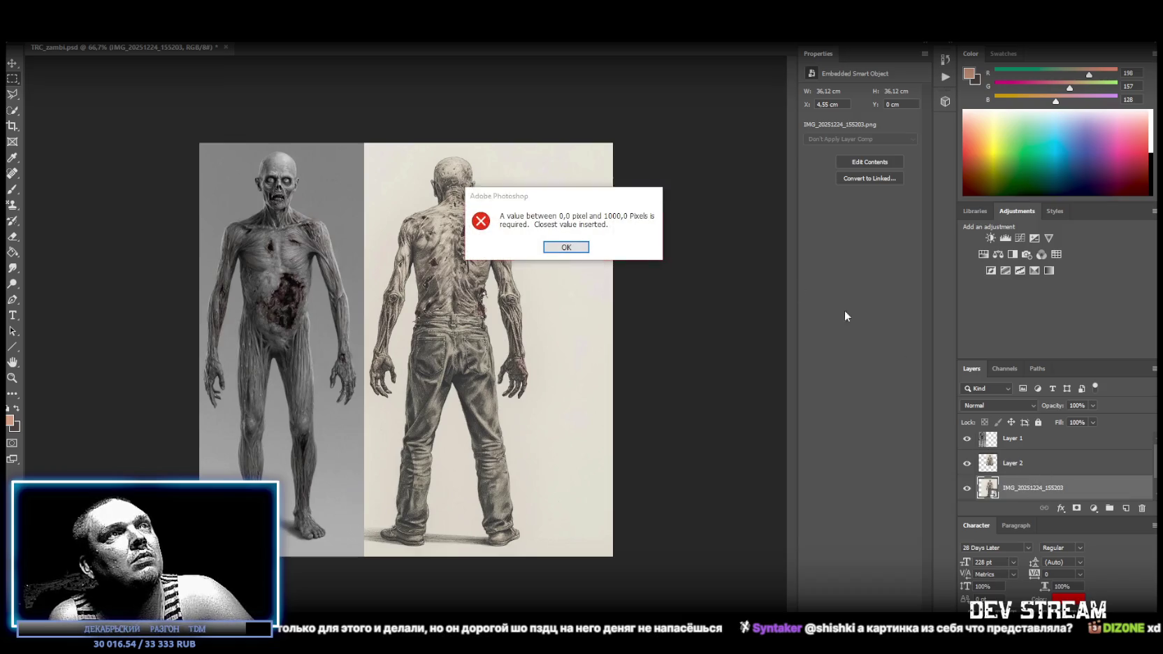
{"action": "left_click", "coordinate": [569, 248]}
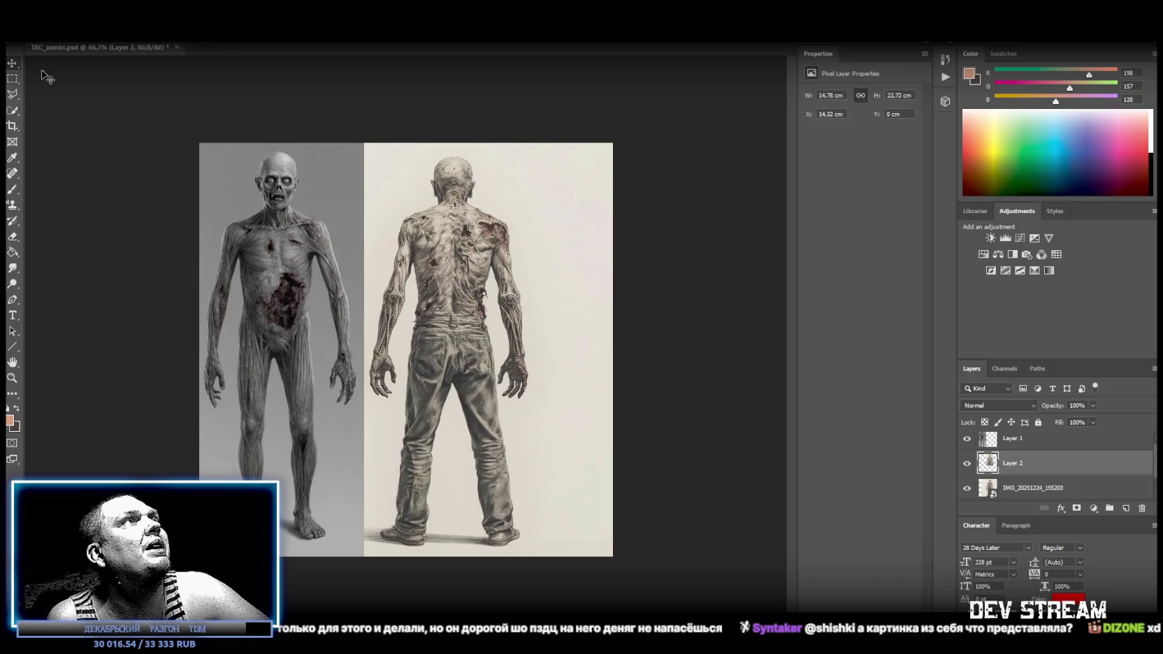
Select Layer 1 and undo the last change to the back-view image
{"action": "left_click", "coordinate": [1034, 442]}
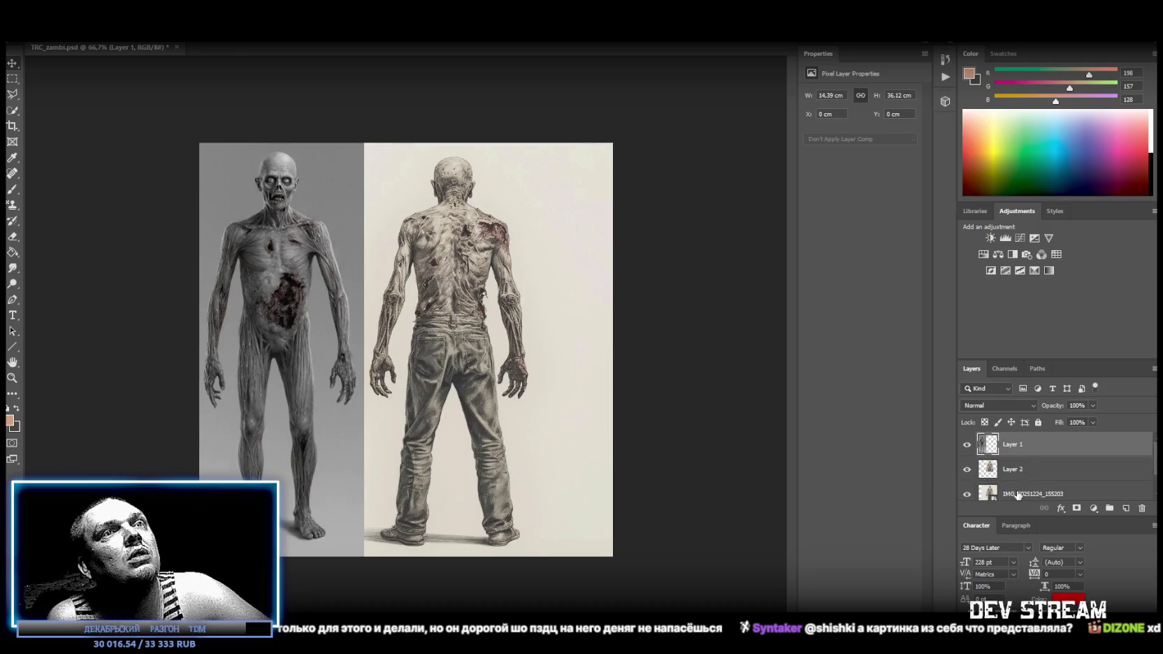
{"action": "key", "text": "ctrl+z"}
{"action": "key", "text": "ctrl+z"}
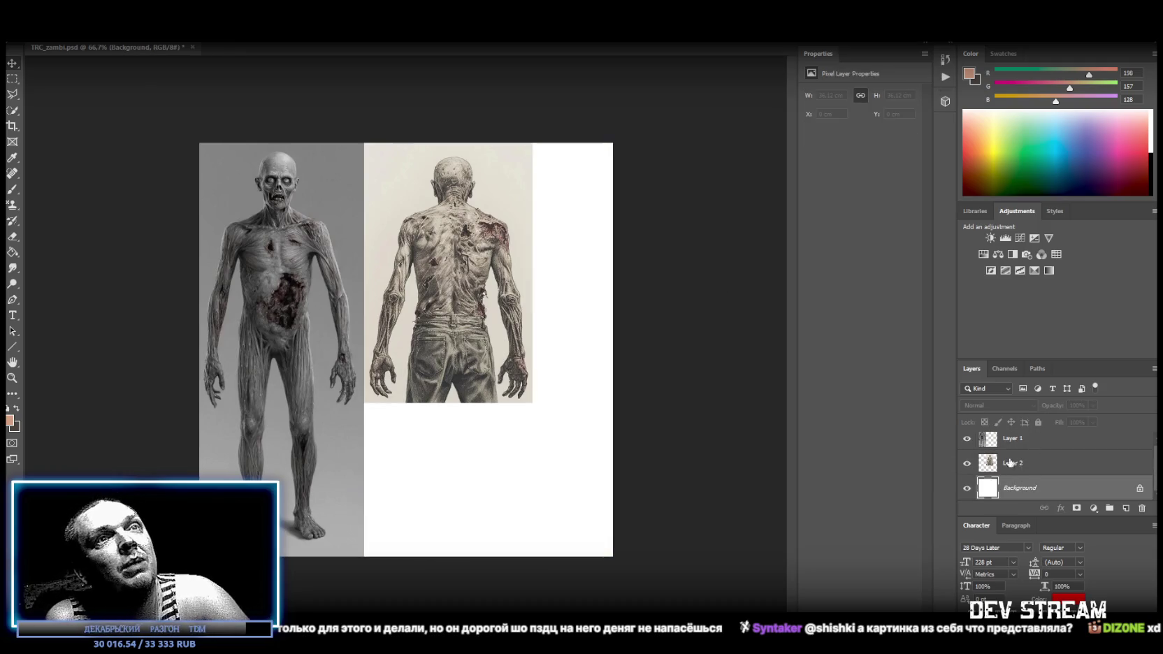
{"action": "left_click", "coordinate": [13, 94]}
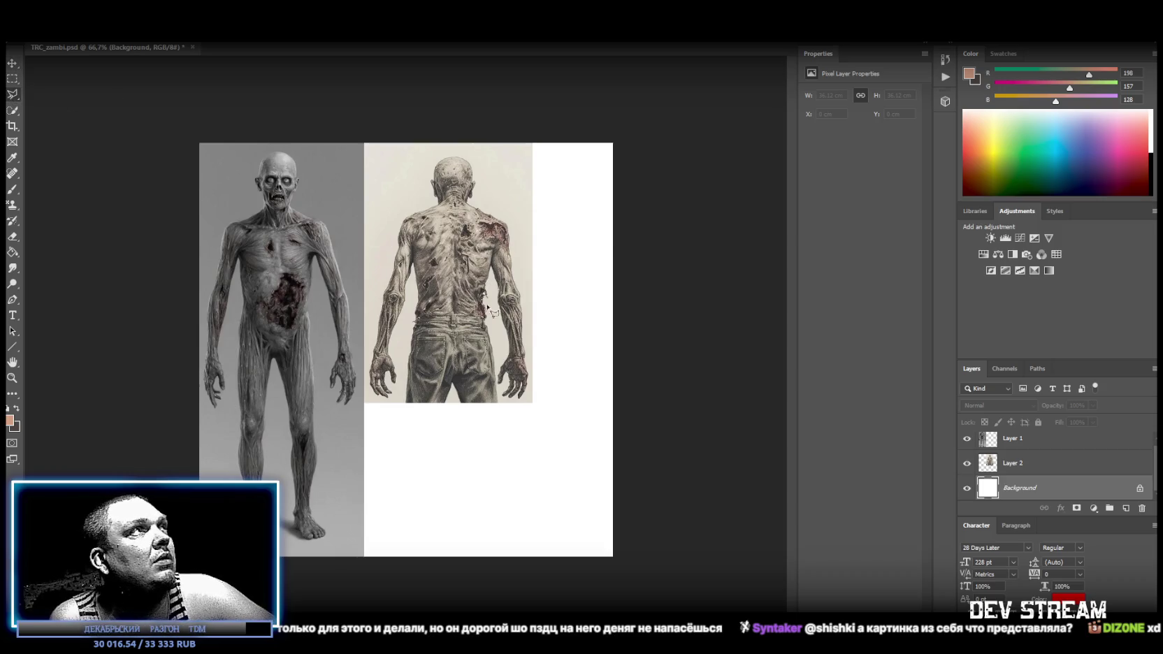
Outline the back-view zombie's trousers with the Polygonal Lasso and delete them from Layer 2
{"action": "left_click", "coordinate": [401, 406]}
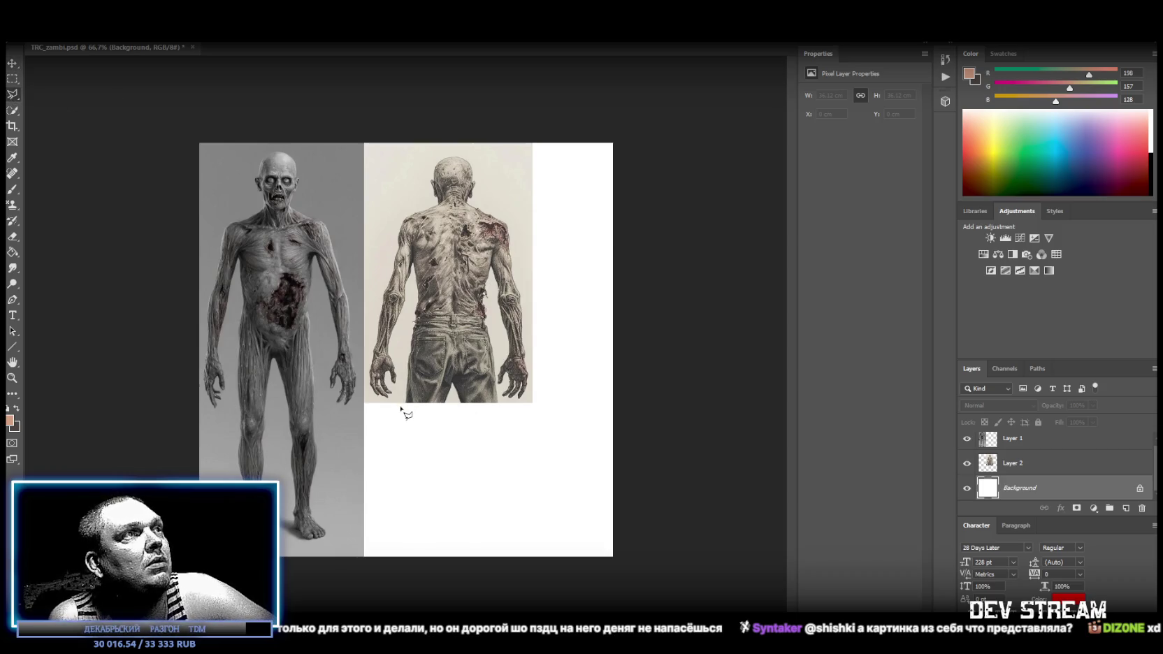
{"action": "left_click", "coordinate": [411, 314]}
{"action": "left_click", "coordinate": [492, 314]}
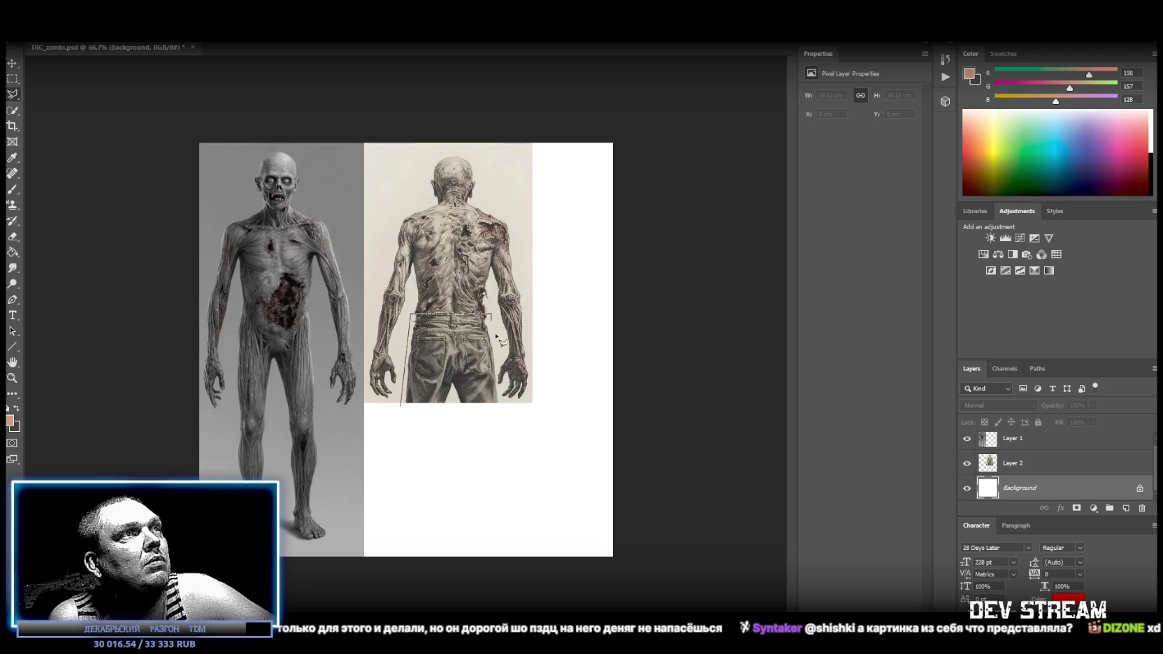
{"action": "left_click", "coordinate": [499, 414]}
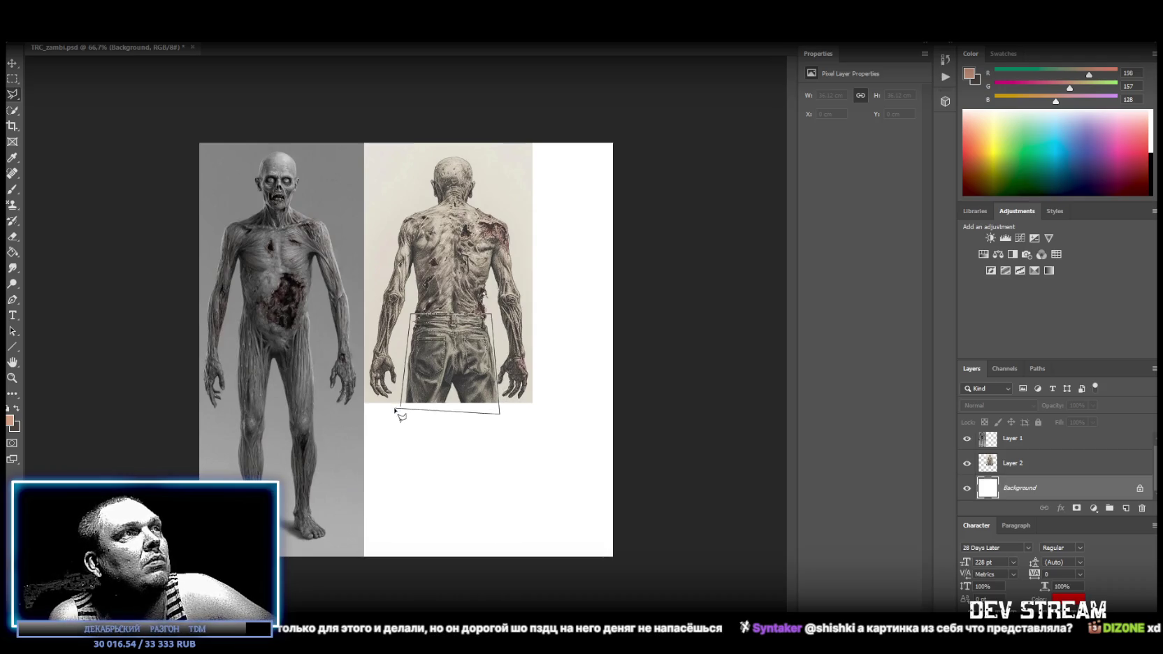
{"action": "left_click", "coordinate": [402, 407]}
{"action": "key", "text": "i"}
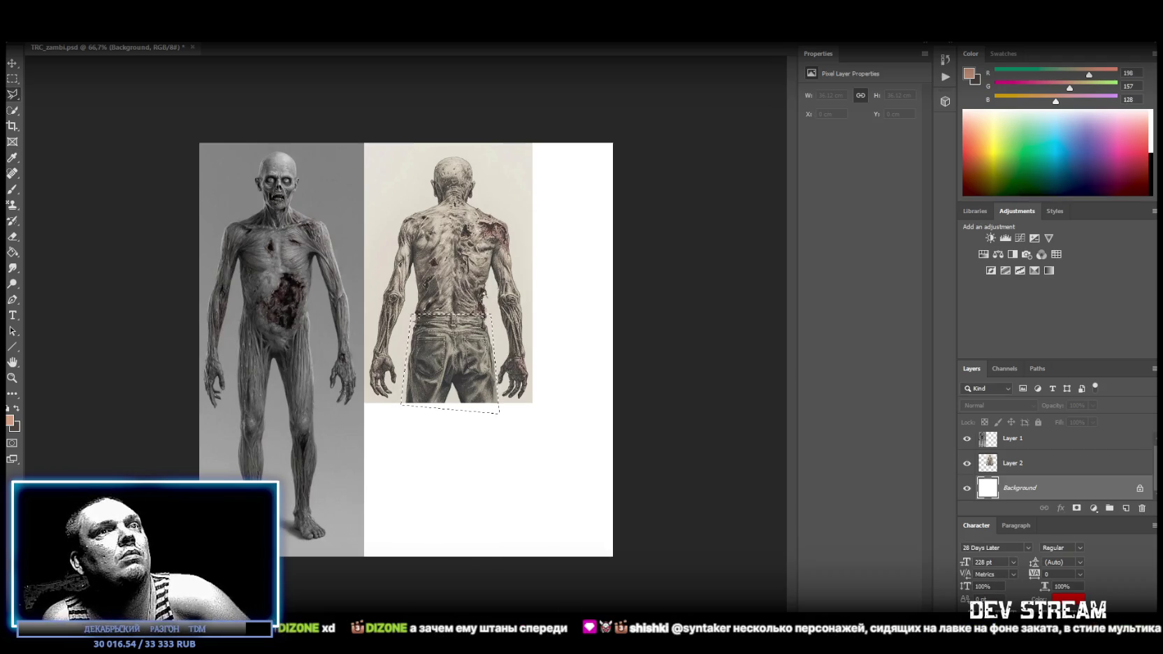
{"action": "key", "text": "l"}
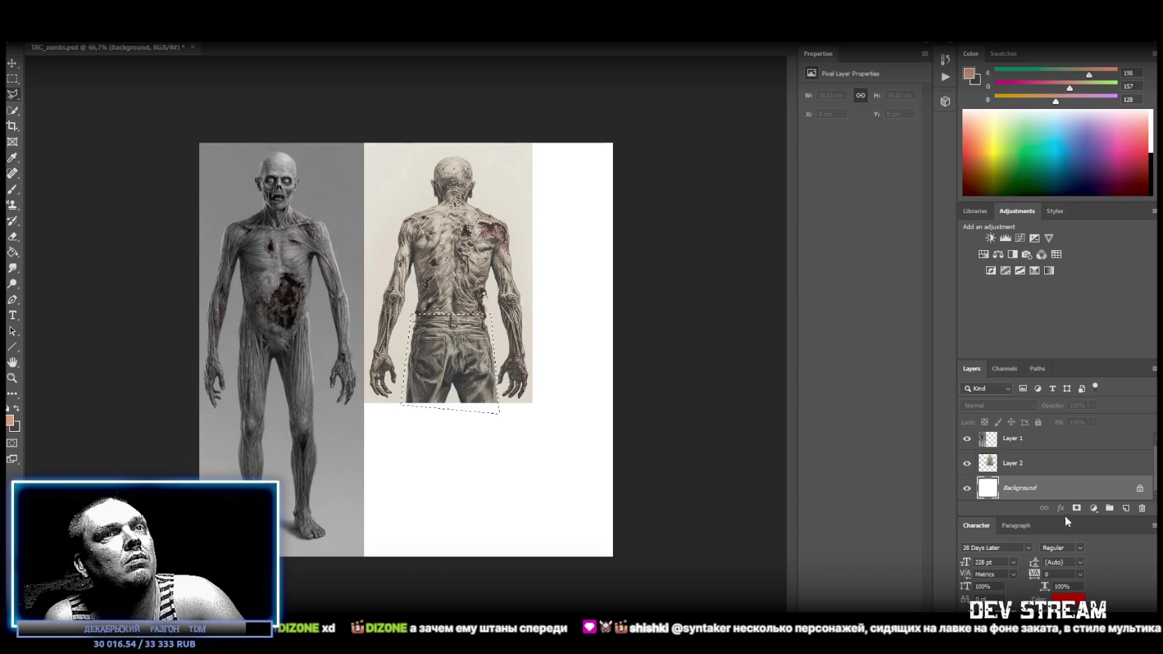
{"action": "left_click", "coordinate": [1038, 467]}
{"action": "key", "text": "Delete"}
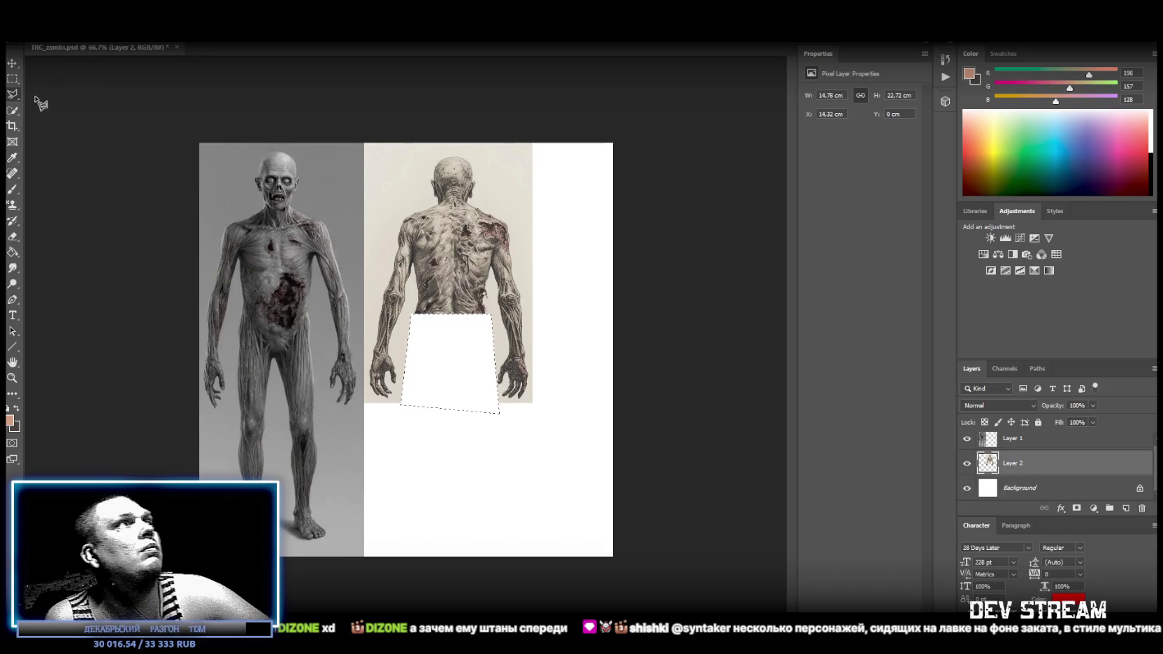
{"action": "right_click", "coordinate": [12, 97]}
{"action": "left_click", "coordinate": [42, 96]}
{"action": "left_click", "coordinate": [555, 485]}
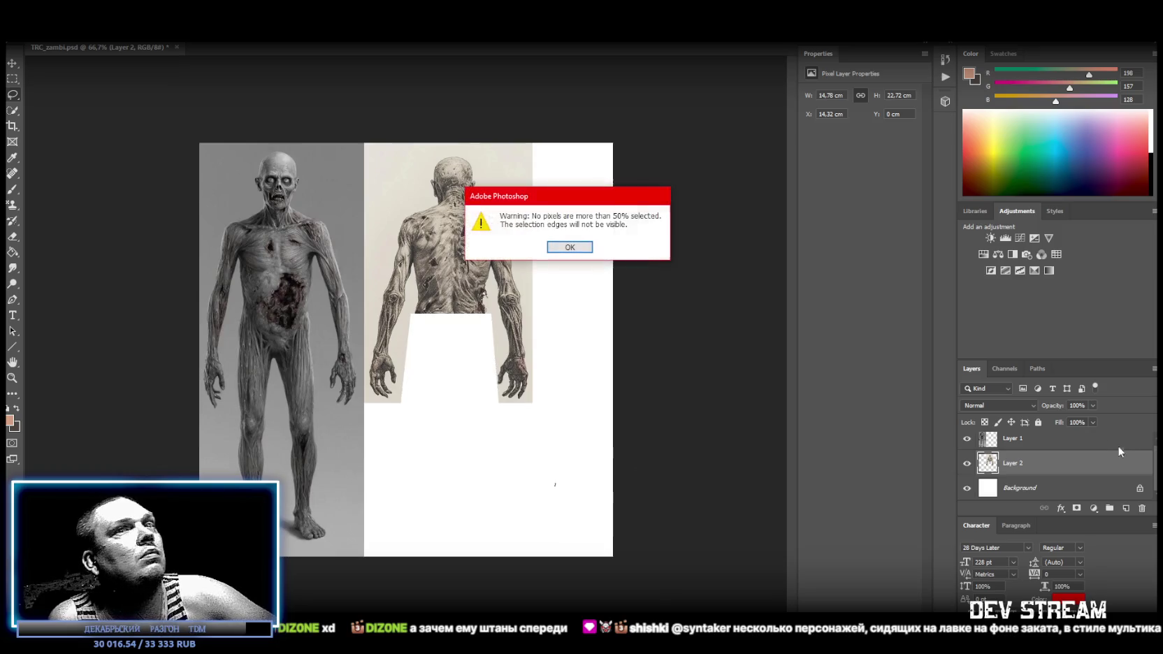
{"action": "left_click", "coordinate": [588, 249]}
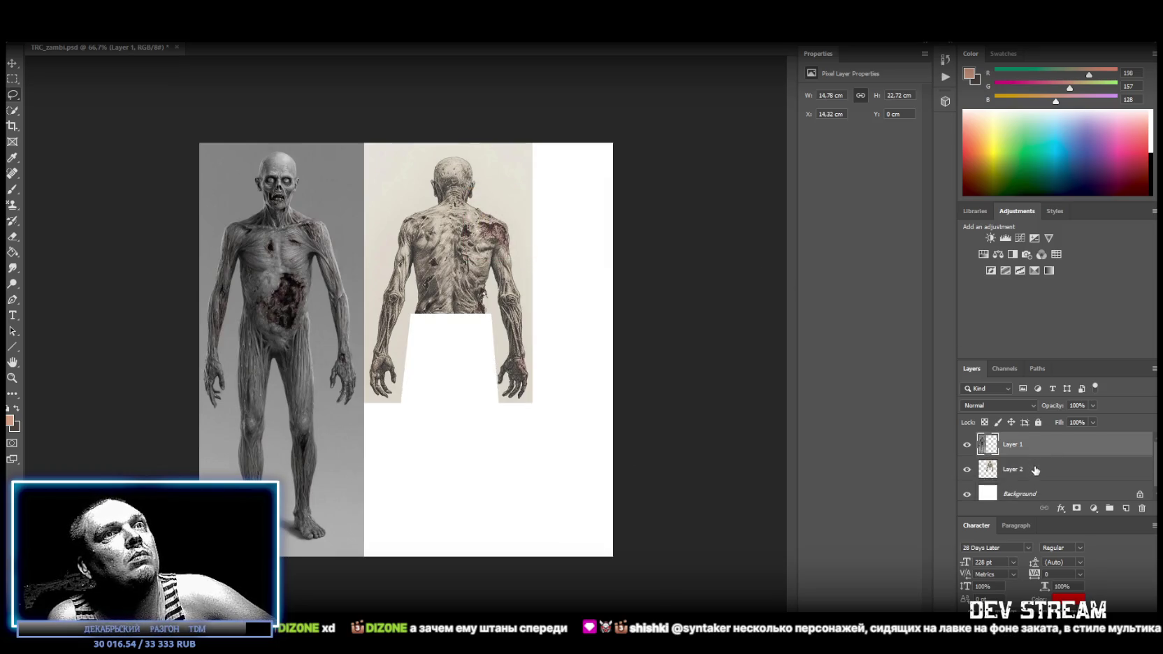
Convert Layer 2 to a smart object and move it down and to the right
{"action": "right_click", "coordinate": [1035, 467]}
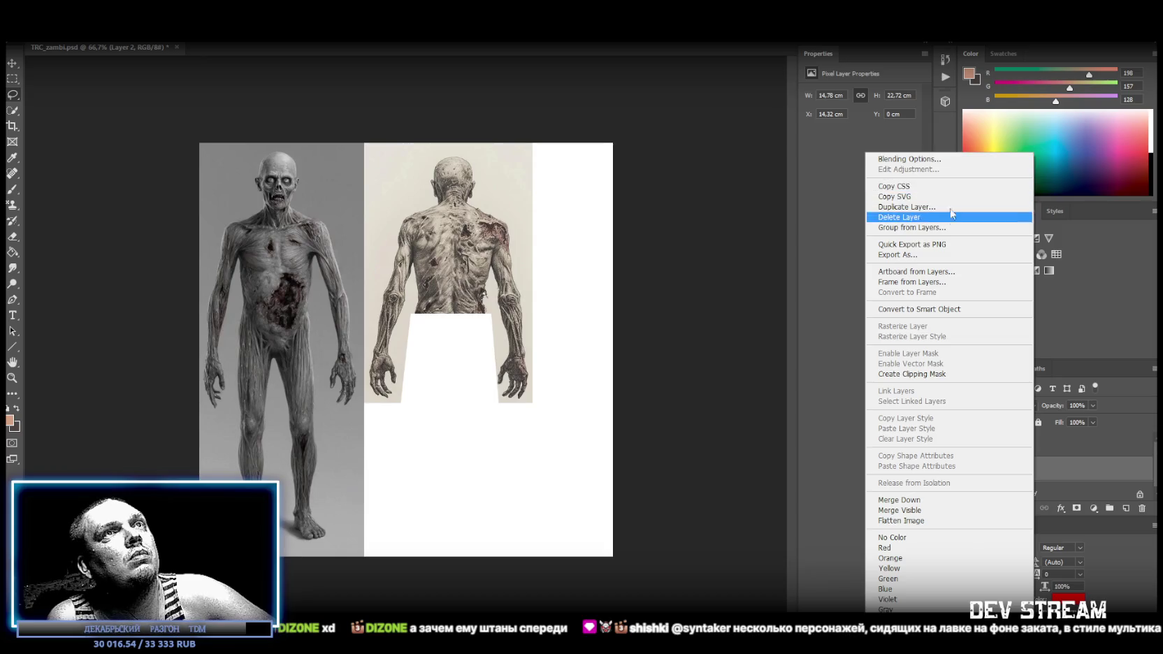
{"action": "left_click", "coordinate": [955, 310]}
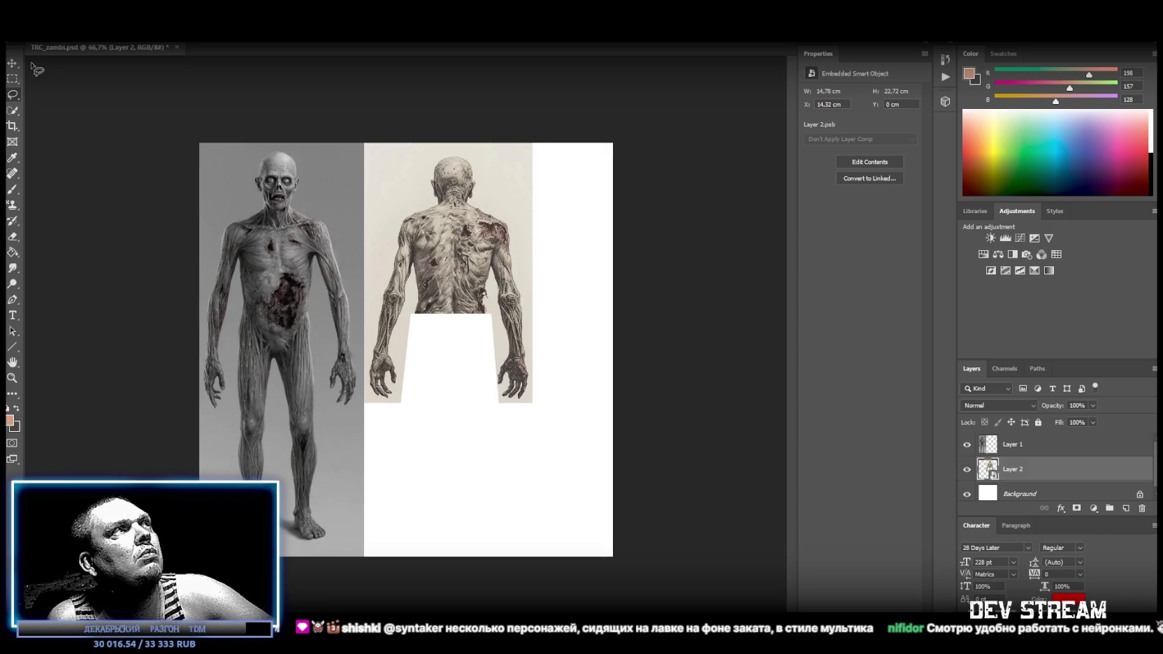
{"action": "mouse_move", "coordinate": [519, 239]}
{"action": "left_mouse_down"}
{"action": "mouse_move", "coordinate": [576, 253]}
{"action": "mouse_move", "coordinate": [610, 277]}
{"action": "left_mouse_up"}
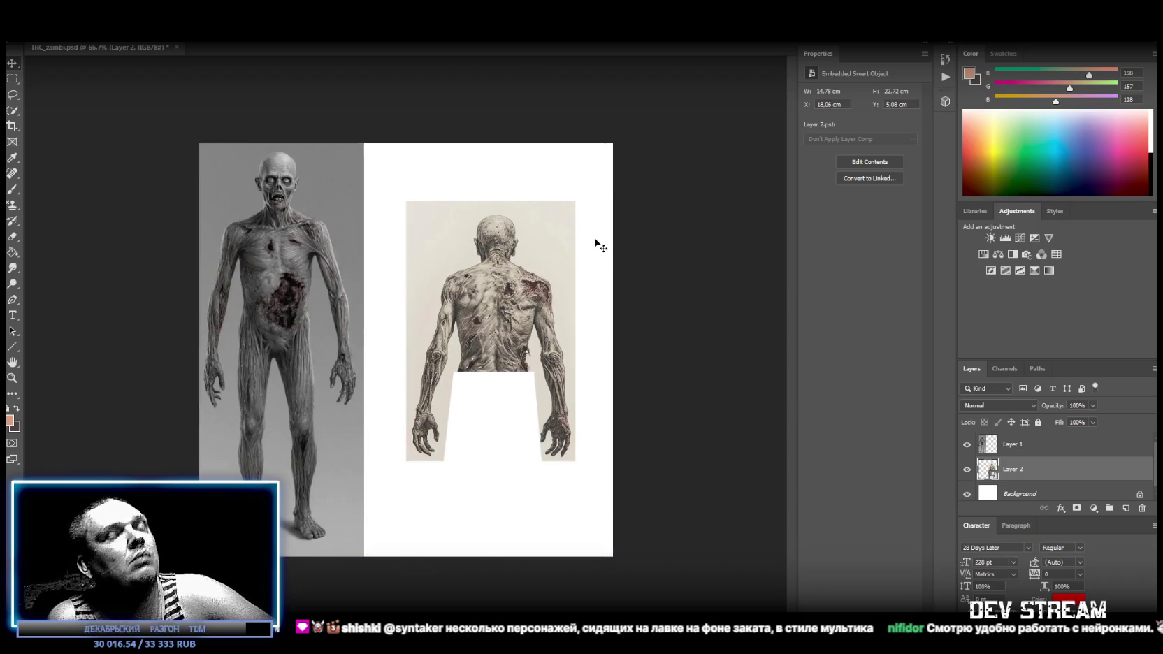
{"action": "key", "text": "t"}
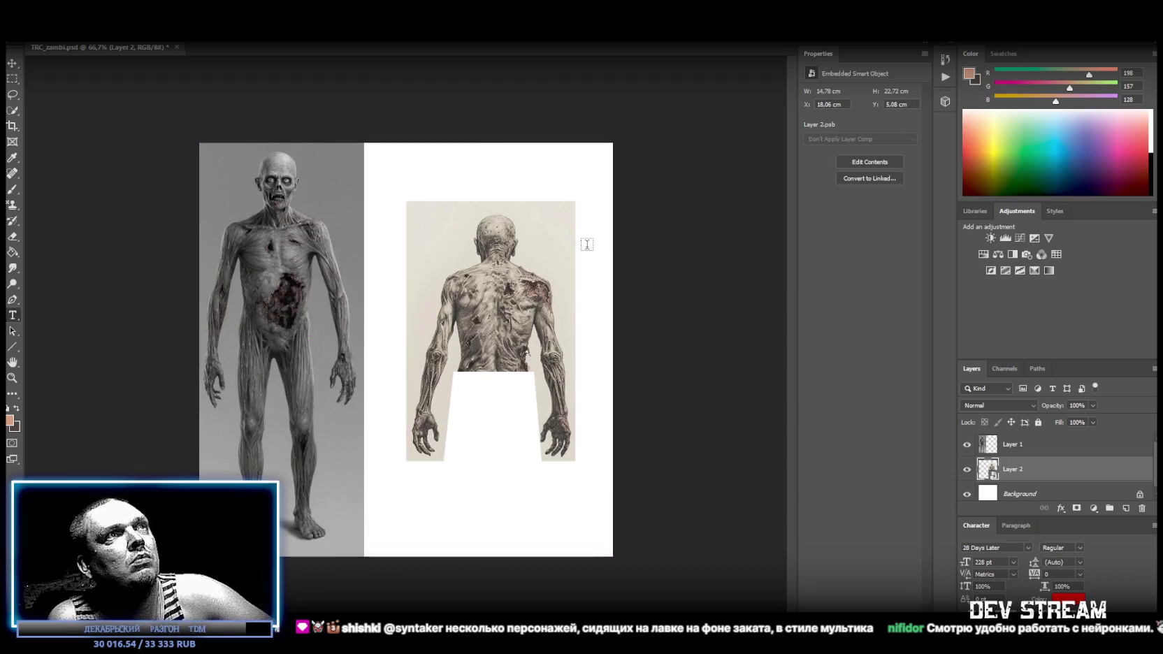
{"action": "right_click", "coordinate": [731, 249]}
{"action": "left_click", "coordinate": [753, 241]}
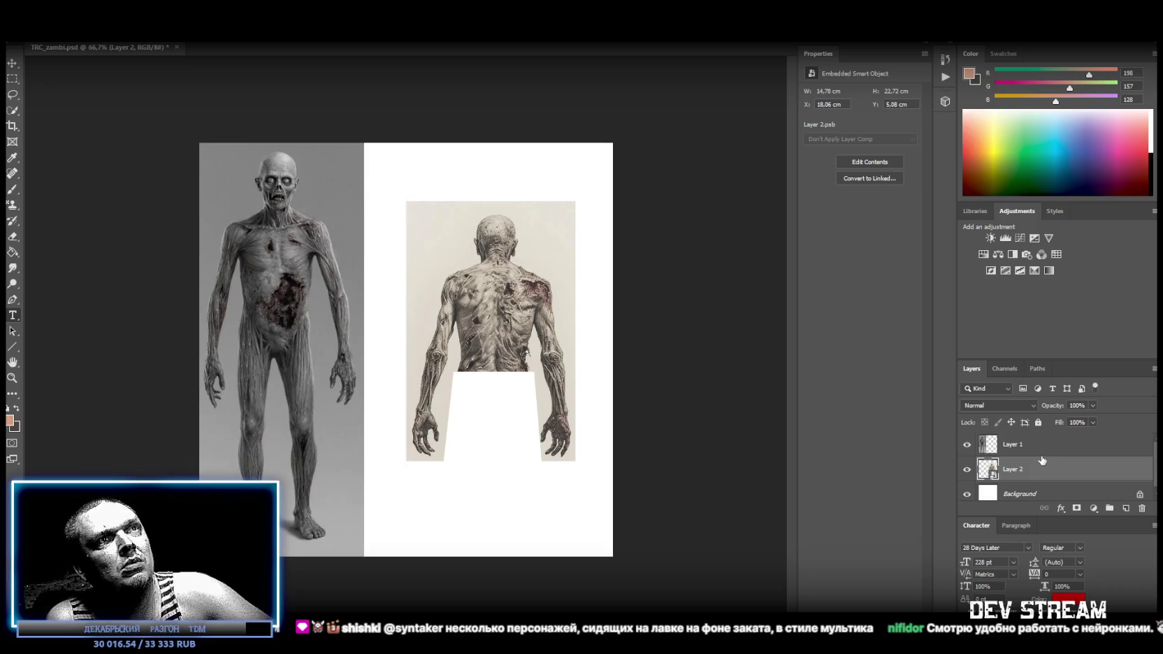
Try a free transform on the back-view layer, dismissing the transform error
{"action": "left_click", "coordinate": [14, 81]}
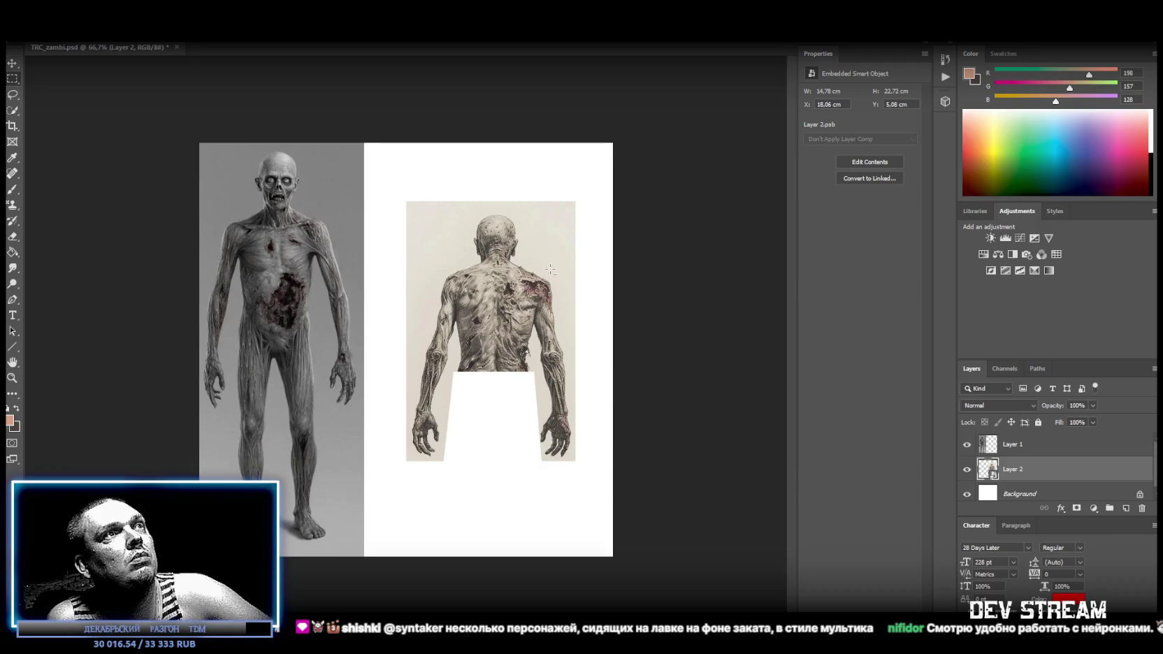
{"action": "right_click", "coordinate": [507, 295]}
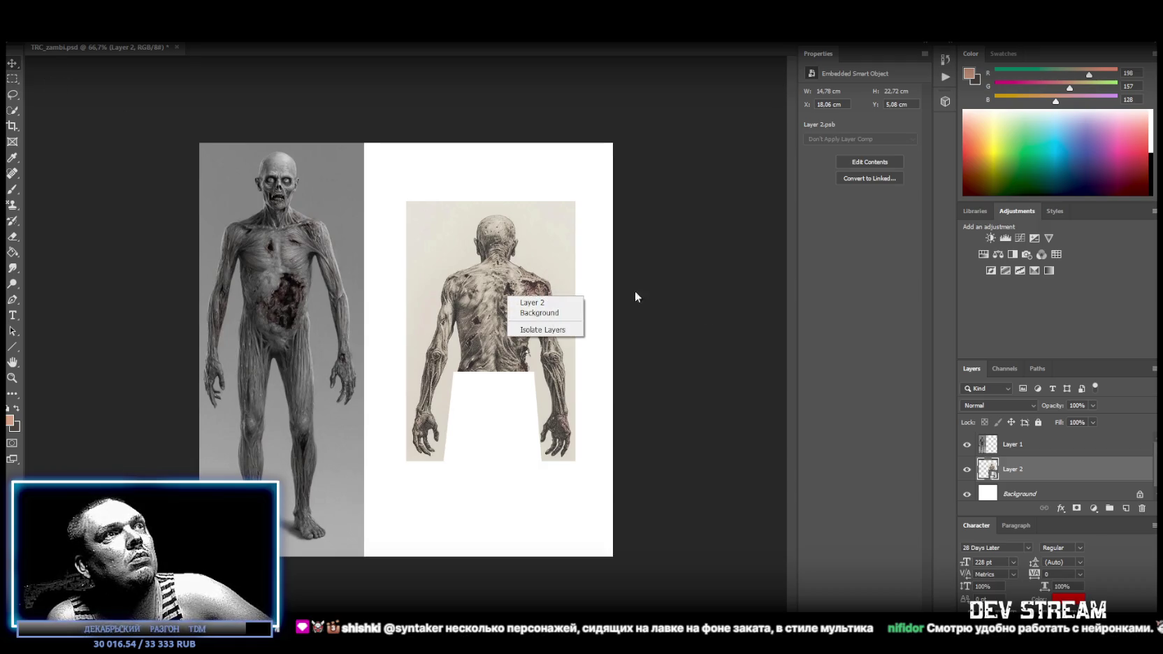
{"action": "left_click", "coordinate": [1031, 466]}
{"action": "left_click", "coordinate": [1025, 447]}
{"action": "key", "text": "ctrl+t"}
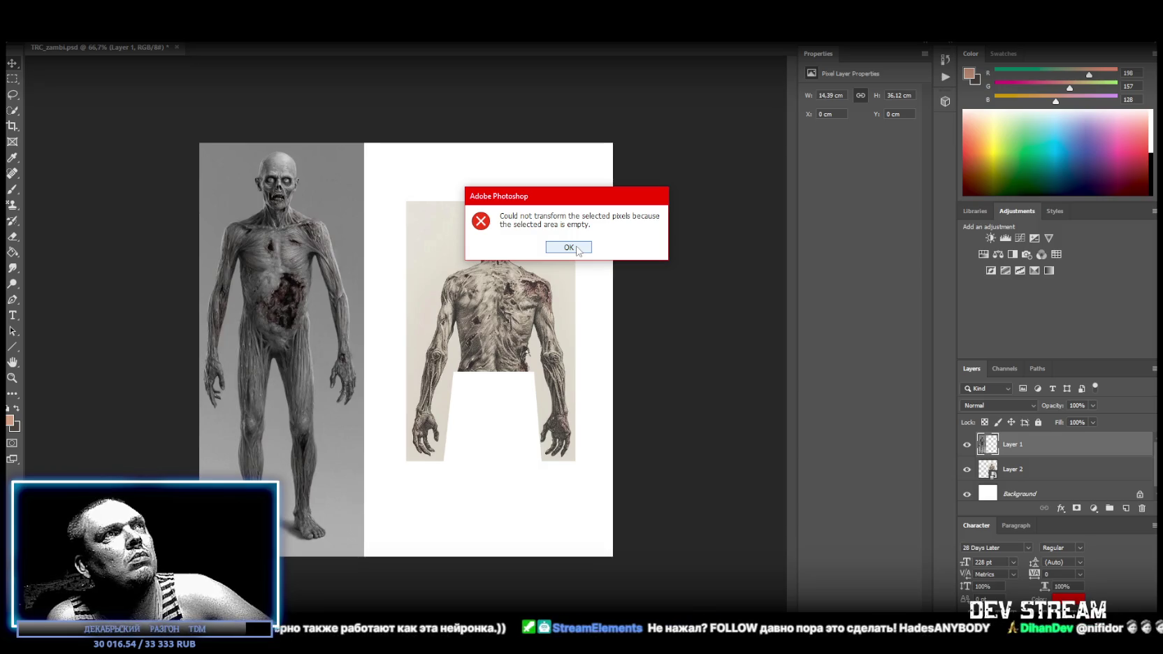
{"action": "left_click", "coordinate": [578, 248]}
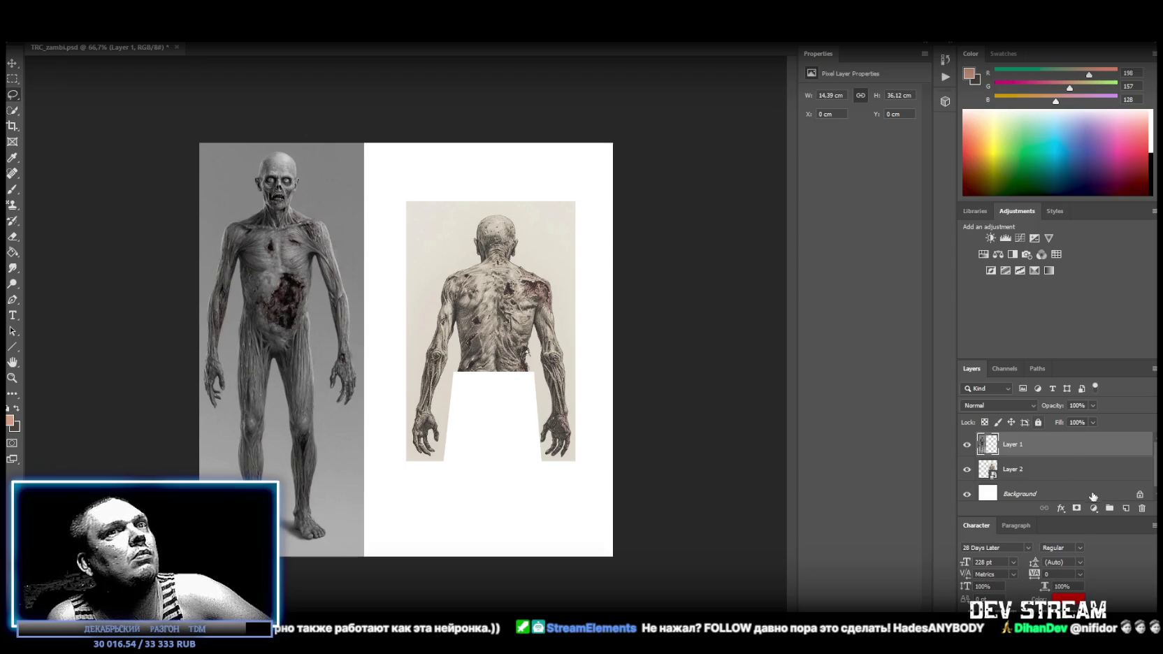
{"action": "left_click", "coordinate": [1024, 473]}
Rotate Layer 2 90° so the head points right, across the top-right of the canvas
{"action": "key", "text": "ctrl+t"}
{"action": "mouse_move", "coordinate": [600, 229]}
{"action": "left_mouse_down"}
{"action": "mouse_move", "coordinate": [490, 175]}
{"action": "mouse_move", "coordinate": [360, 223]}
{"action": "left_mouse_up"}
{"action": "mouse_move", "coordinate": [460, 258]}
{"action": "left_mouse_down"}
{"action": "mouse_move", "coordinate": [470, 240]}
{"action": "mouse_move", "coordinate": [458, 189]}
{"action": "left_mouse_up"}
{"action": "mouse_move", "coordinate": [616, 111]}
{"action": "left_mouse_down"}
{"action": "mouse_move", "coordinate": [631, 330]}
{"action": "mouse_move", "coordinate": [360, 337]}
{"action": "mouse_move", "coordinate": [748, 338]}
{"action": "mouse_move", "coordinate": [732, 317]}
{"action": "mouse_move", "coordinate": [312, 320]}
{"action": "mouse_move", "coordinate": [365, 334]}
{"action": "left_mouse_up"}
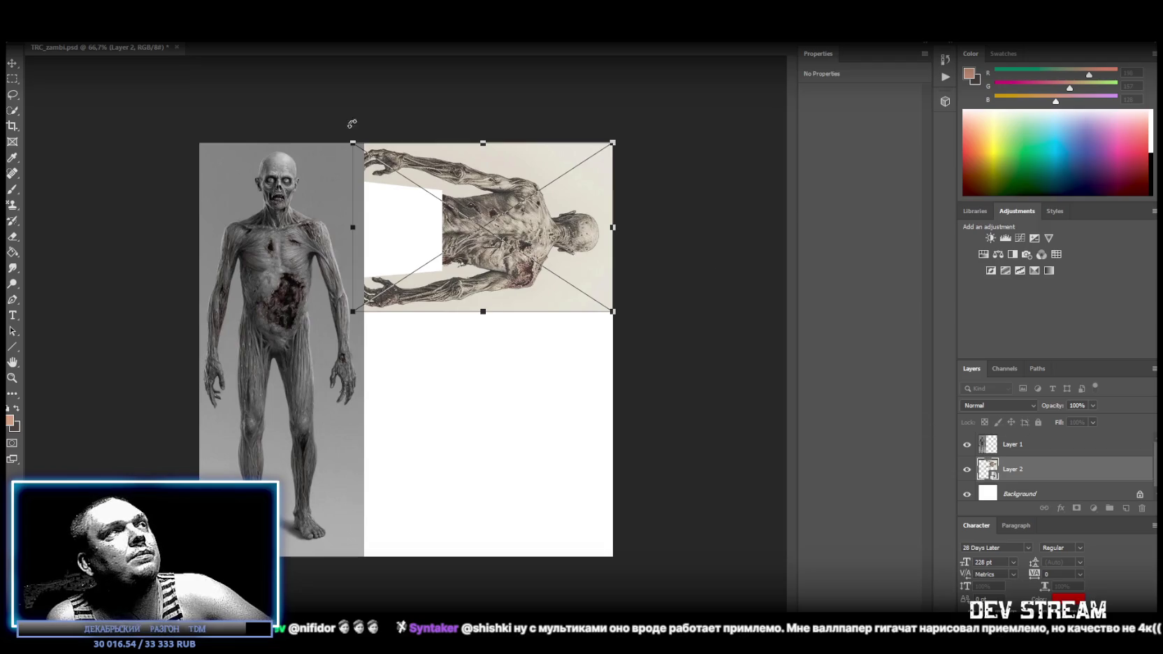
{"action": "key", "text": "Return"}
On Layer 1, marquee-select the white gap left of the rotated torso
{"action": "left_click", "coordinate": [1027, 445]}
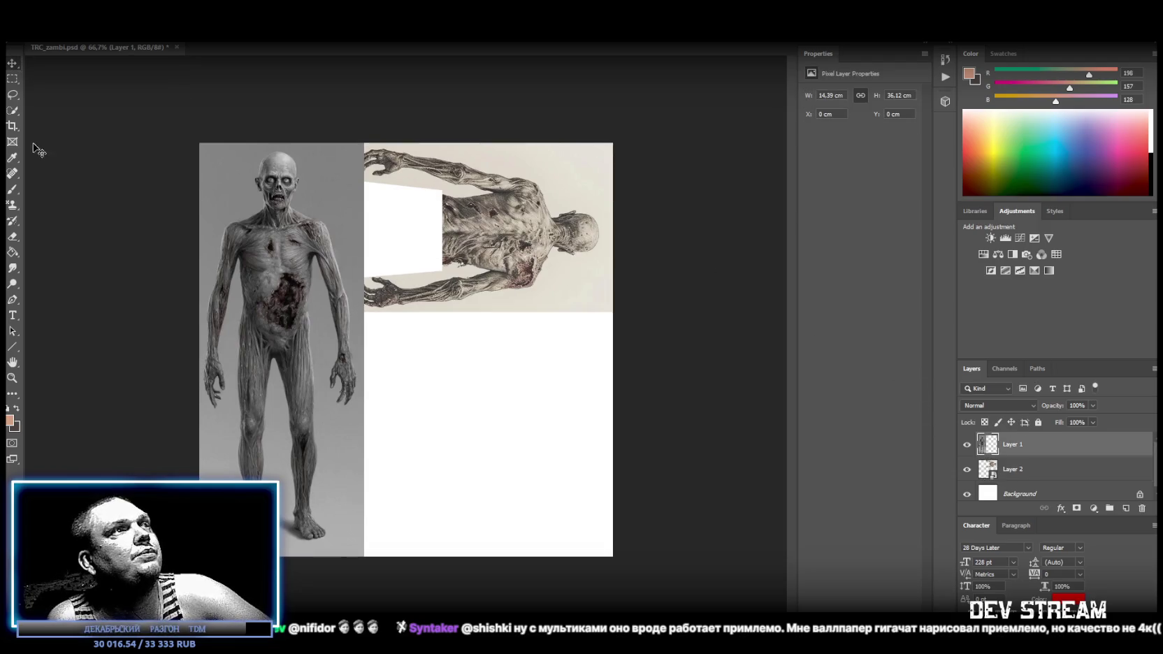
{"action": "left_click", "coordinate": [12, 79]}
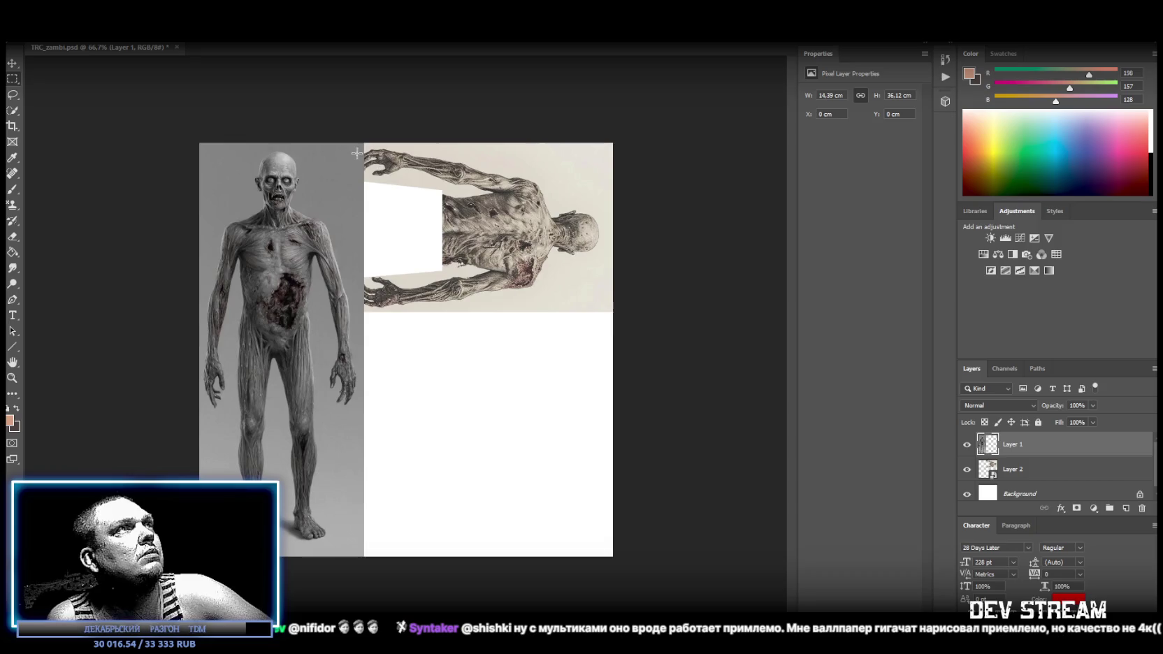
{"action": "mouse_move", "coordinate": [347, 138]}
{"action": "left_mouse_down"}
{"action": "mouse_move", "coordinate": [387, 204]}
{"action": "mouse_move", "coordinate": [400, 293]}
{"action": "mouse_move", "coordinate": [402, 276]}
{"action": "left_mouse_up"}
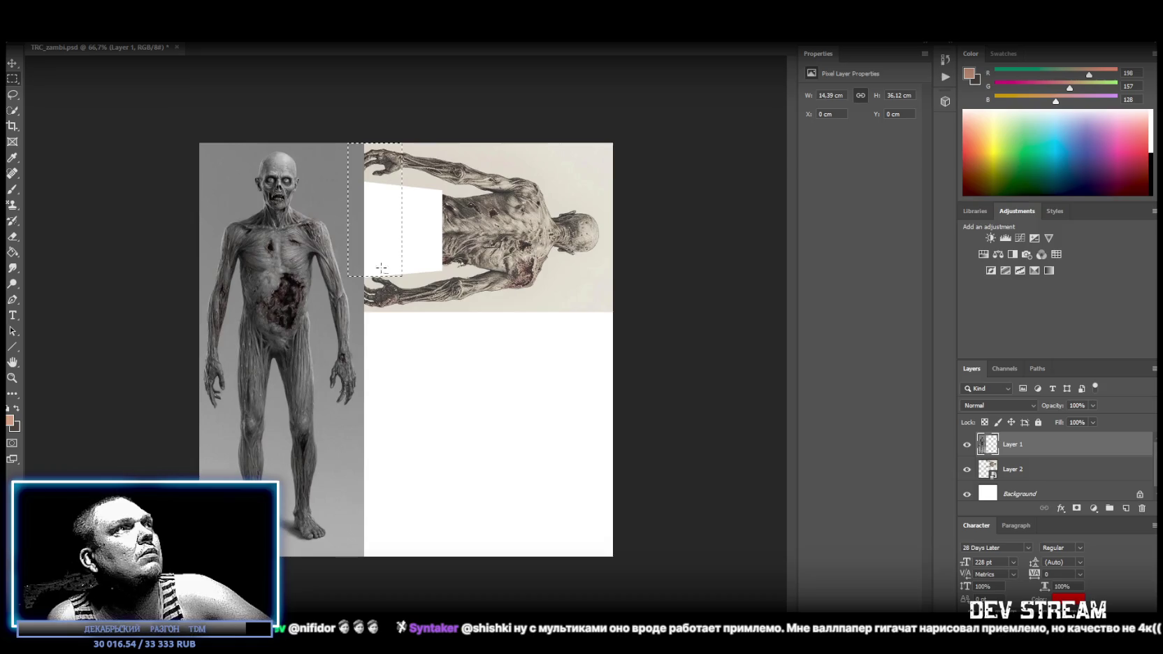
Outline the grey strip right of the front-view zombie with the Polygonal Lasso and delete it
{"action": "left_click", "coordinate": [15, 97]}
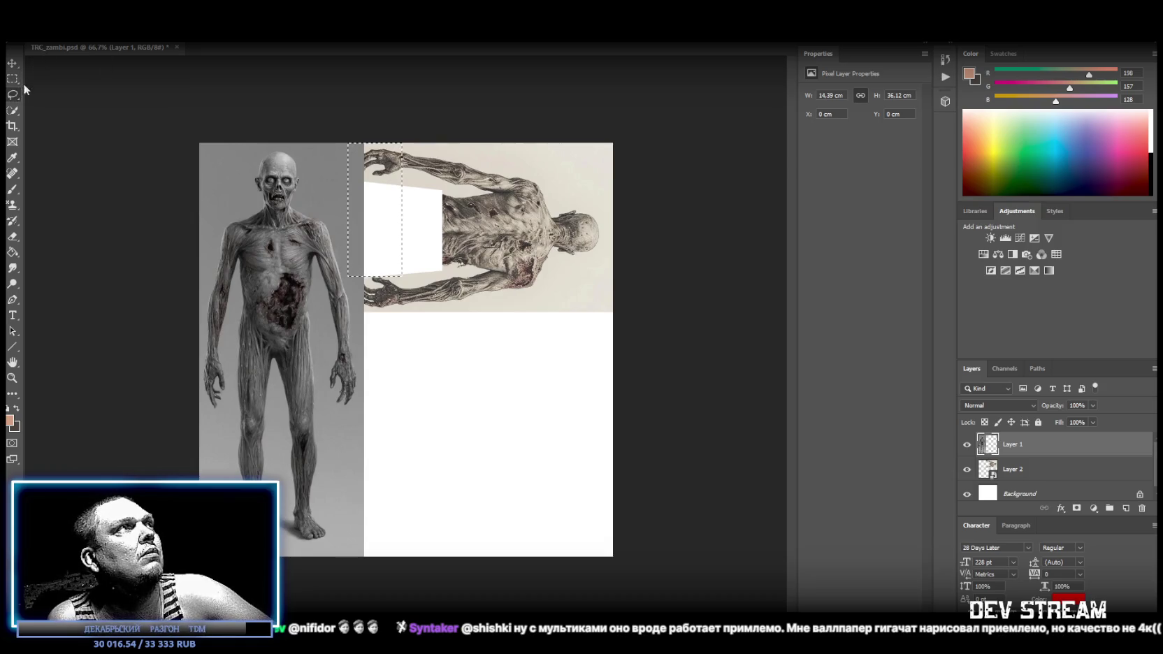
{"action": "left_click", "coordinate": [76, 106]}
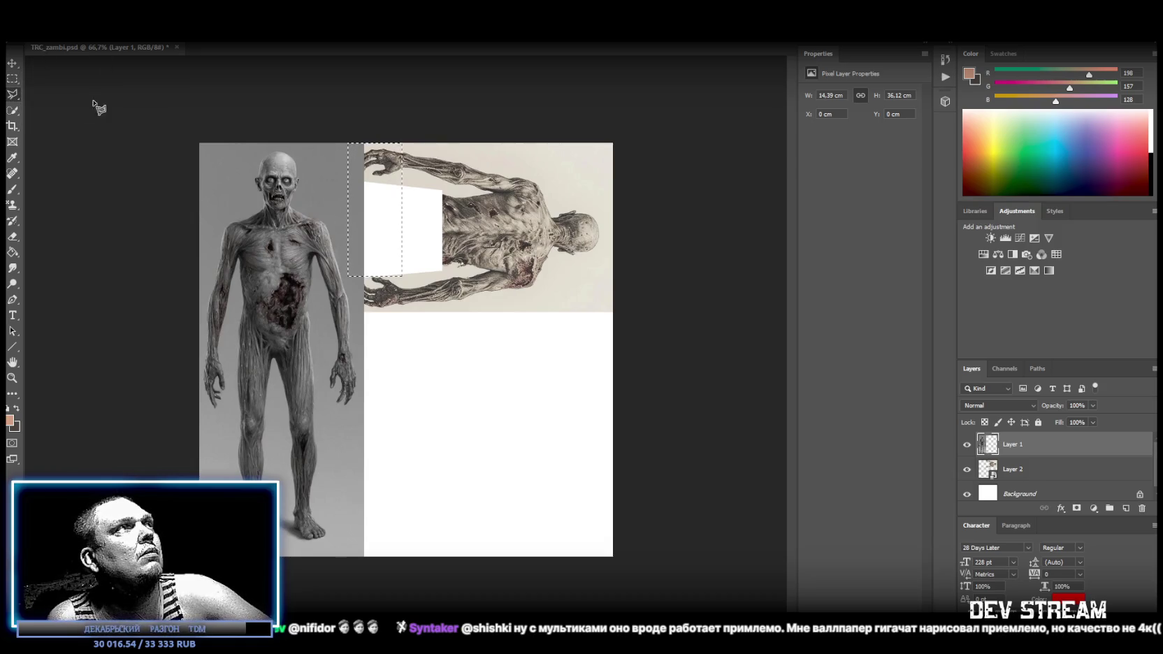
{"action": "left_click", "coordinate": [363, 361]}
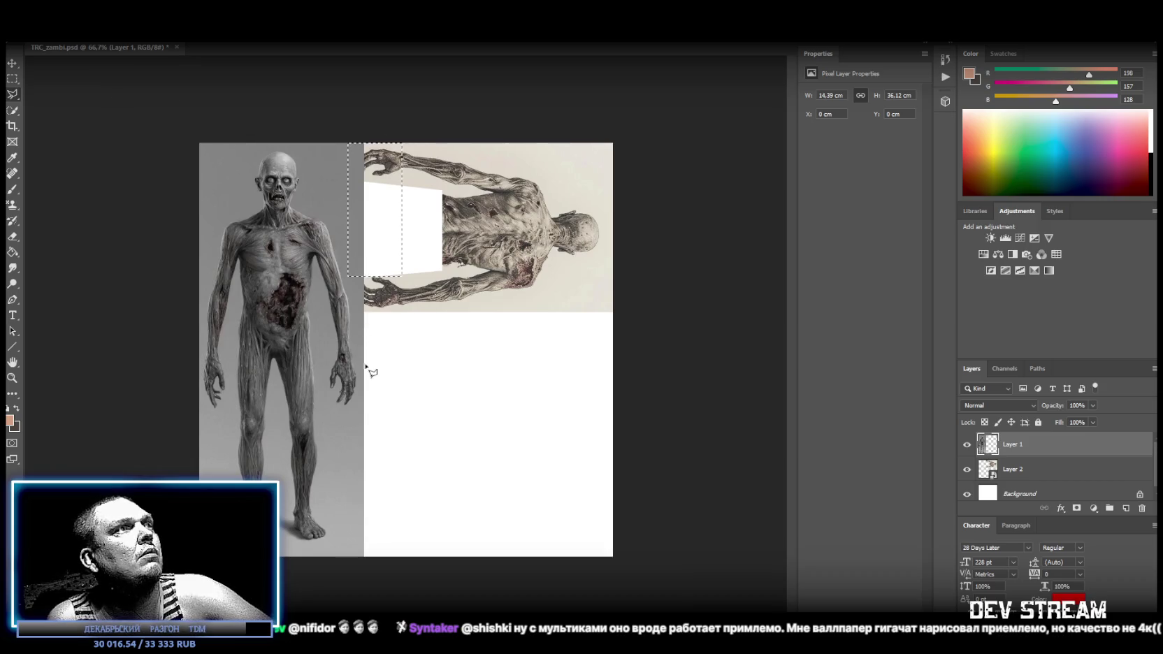
{"action": "left_click", "coordinate": [343, 248]}
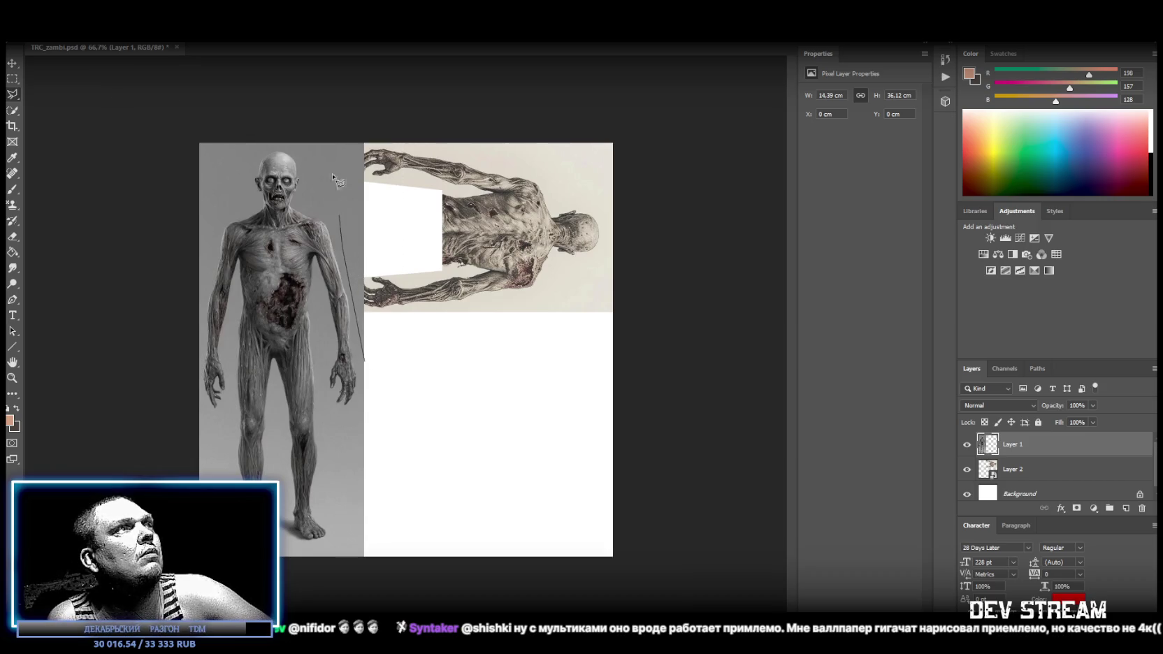
{"action": "left_click", "coordinate": [320, 212]}
{"action": "left_click", "coordinate": [306, 205]}
{"action": "left_click", "coordinate": [302, 119]}
{"action": "left_click", "coordinate": [444, 113]}
{"action": "left_click", "coordinate": [369, 366]}
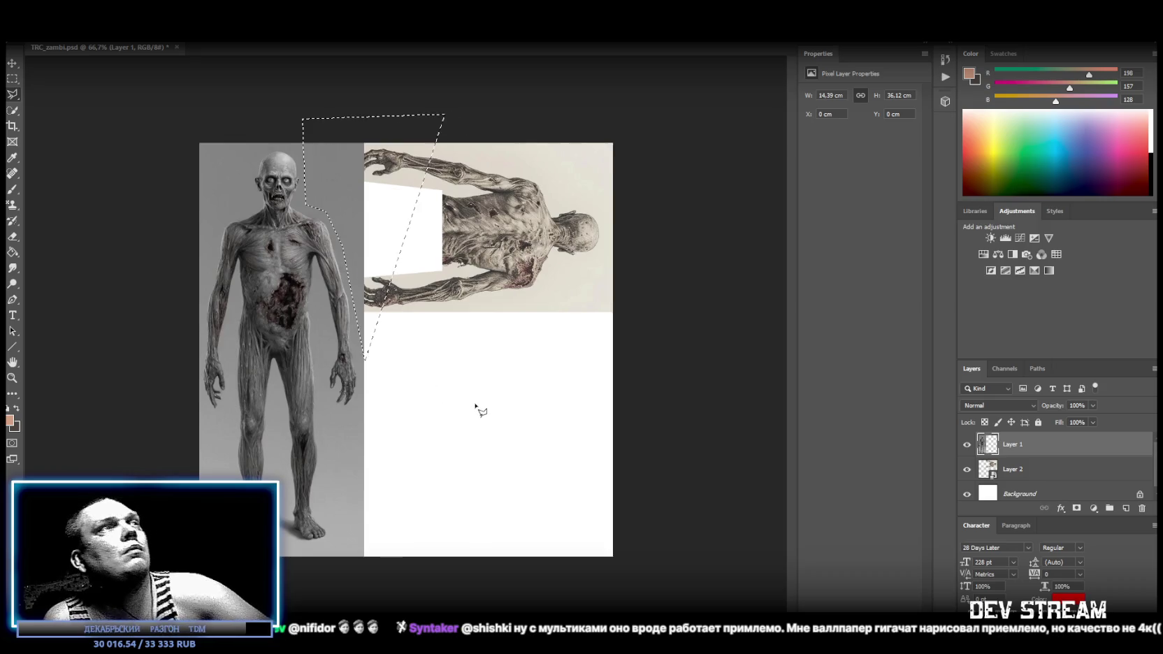
{"action": "key", "text": "Delete"}
Deselect with Ctrl+D and pick the back-view zombie layer
{"action": "right_click", "coordinate": [23, 100]}
{"action": "left_click", "coordinate": [56, 95]}
{"action": "key", "text": "ctrl+d"}
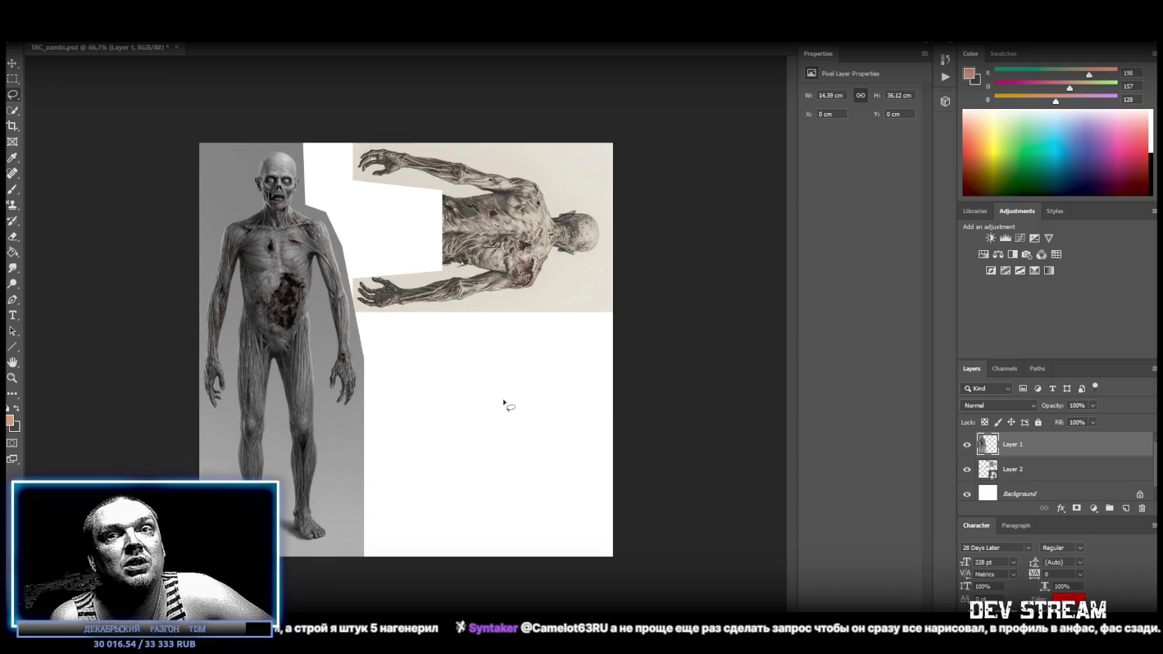
{"action": "double_click", "coordinate": [1013, 469]}
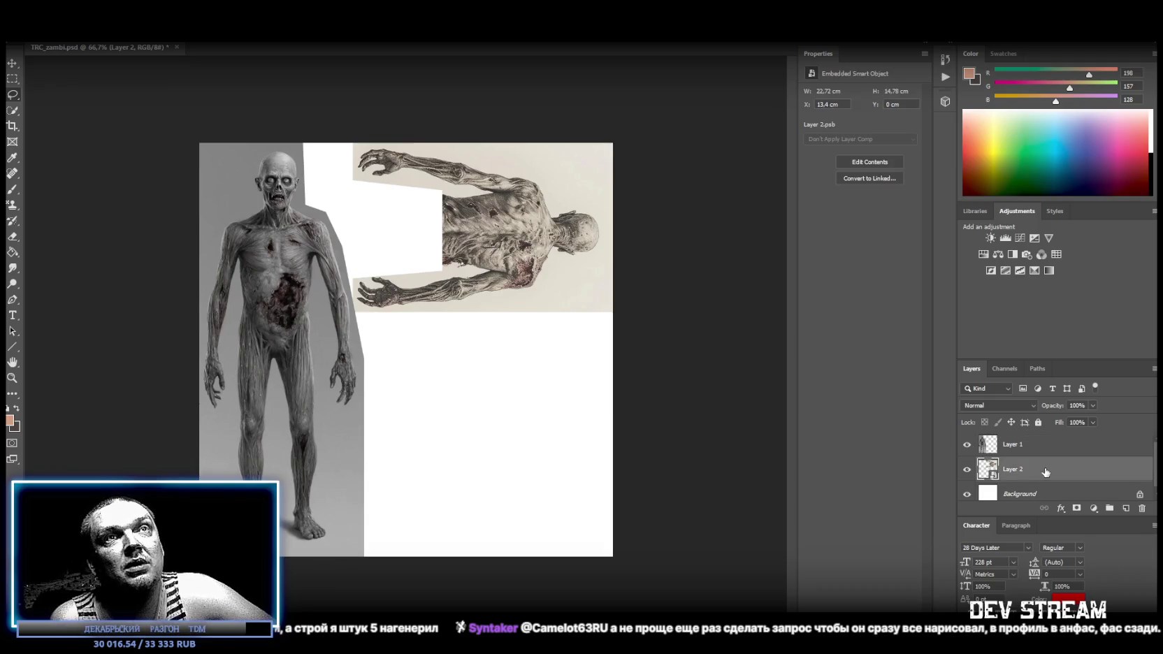
Open the Layer 2 smart object, raise contrast to 100 and merge the adjustment into the image
{"action": "left_click", "coordinate": [982, 473]}
{"action": "key", "text": "i"}
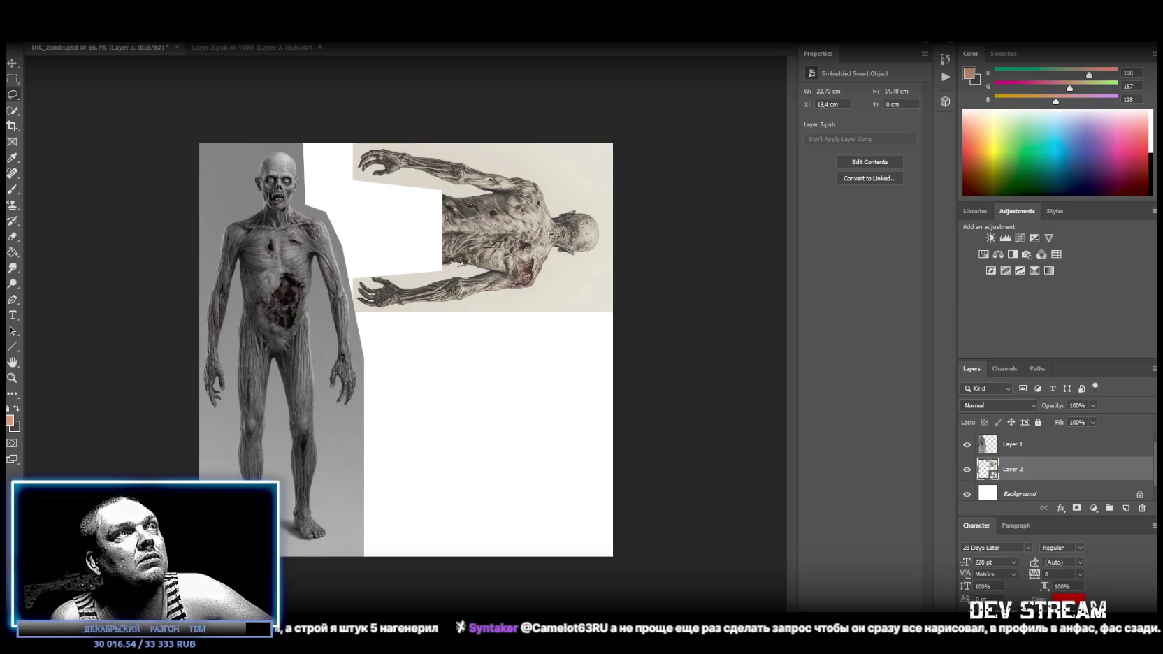
{"action": "double_click", "coordinate": [988, 469]}
{"action": "left_click", "coordinate": [990, 238]}
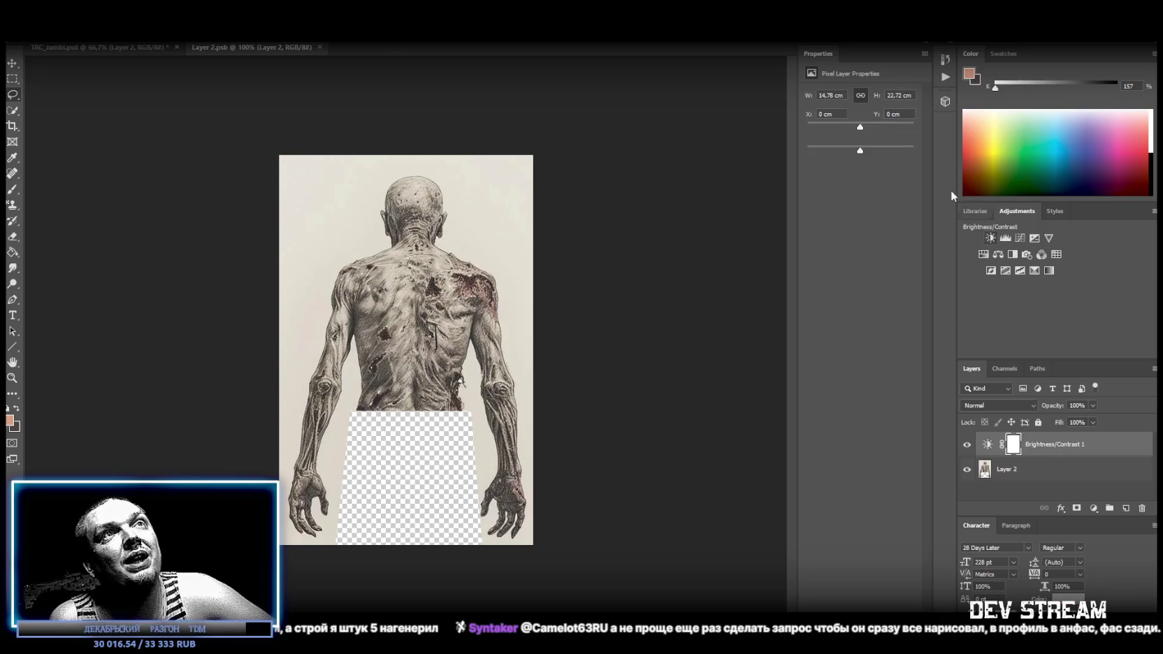
{"action": "left_click_drag", "start_coordinate": [869, 149], "coordinate": [931, 149]}
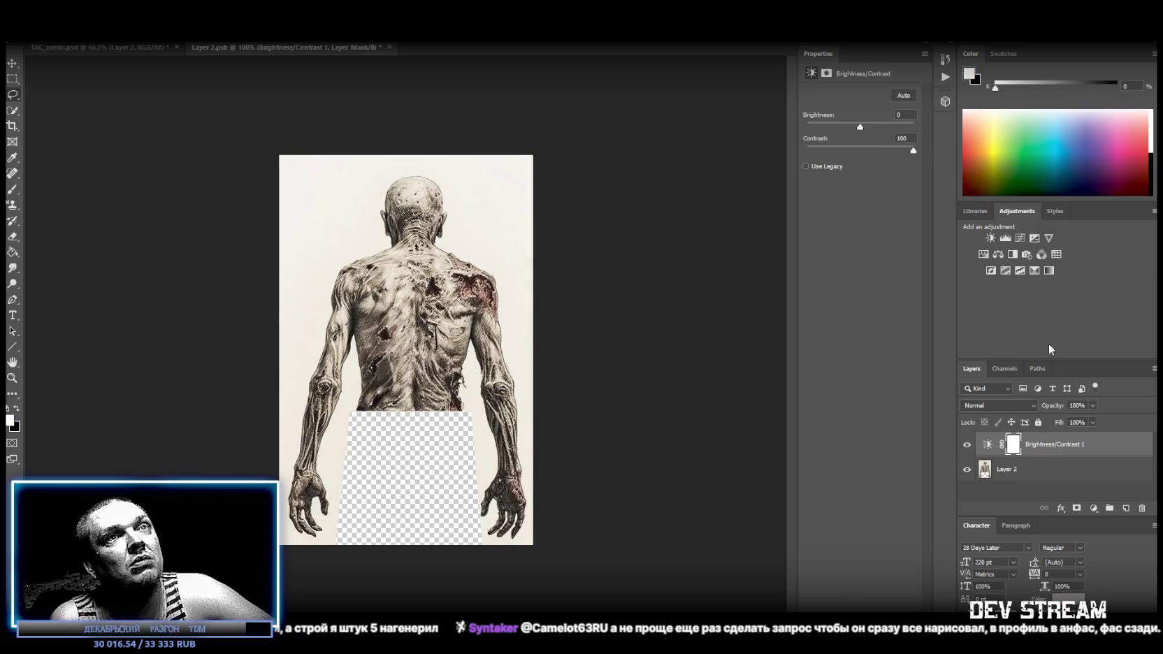
{"action": "left_click", "coordinate": [1035, 472], "text": "shift"}
{"action": "right_click", "coordinate": [1034, 472]}
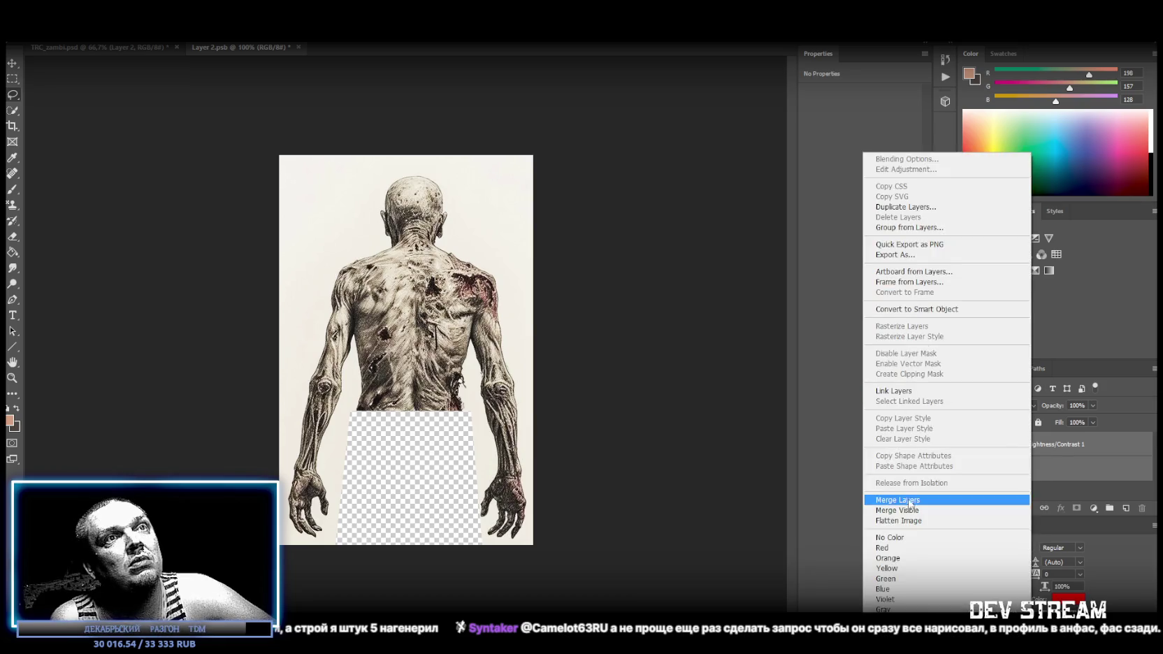
{"action": "left_click", "coordinate": [910, 500]}
Try a +100 saturation Hue/Saturation adjustment on TRC_zambi, then delete it
{"action": "left_click", "coordinate": [983, 254]}
{"action": "mouse_move", "coordinate": [861, 161]}
{"action": "left_mouse_down"}
{"action": "mouse_move", "coordinate": [807, 166]}
{"action": "mouse_move", "coordinate": [908, 165]}
{"action": "mouse_move", "coordinate": [842, 141]}
{"action": "left_mouse_up"}
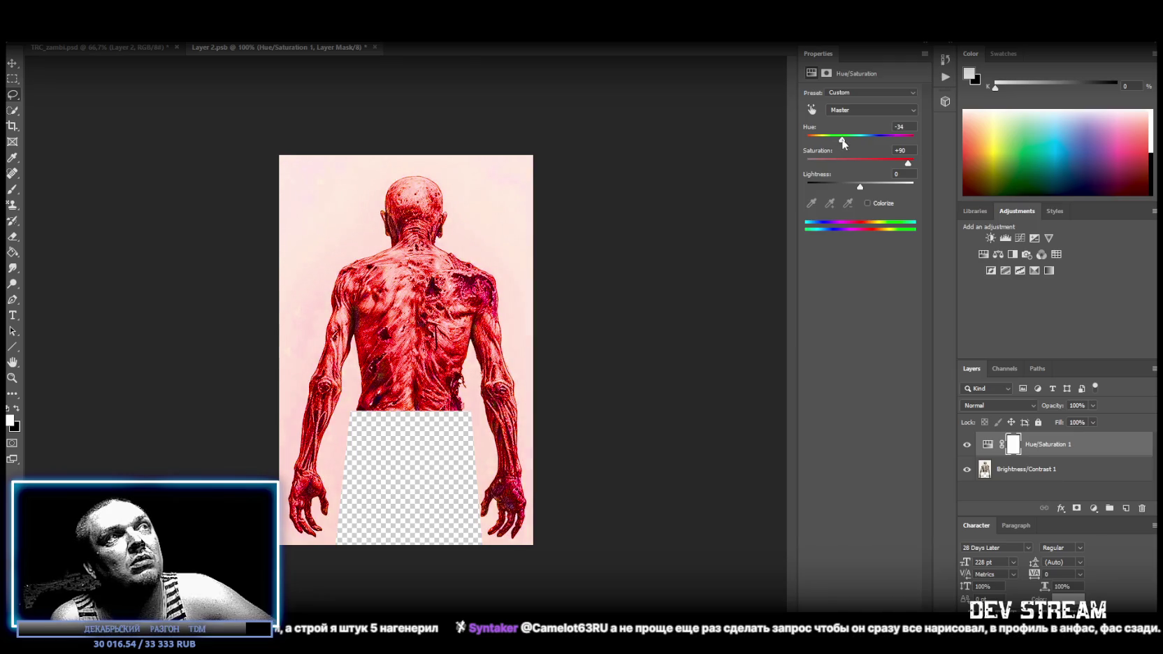
{"action": "left_click", "coordinate": [123, 48]}
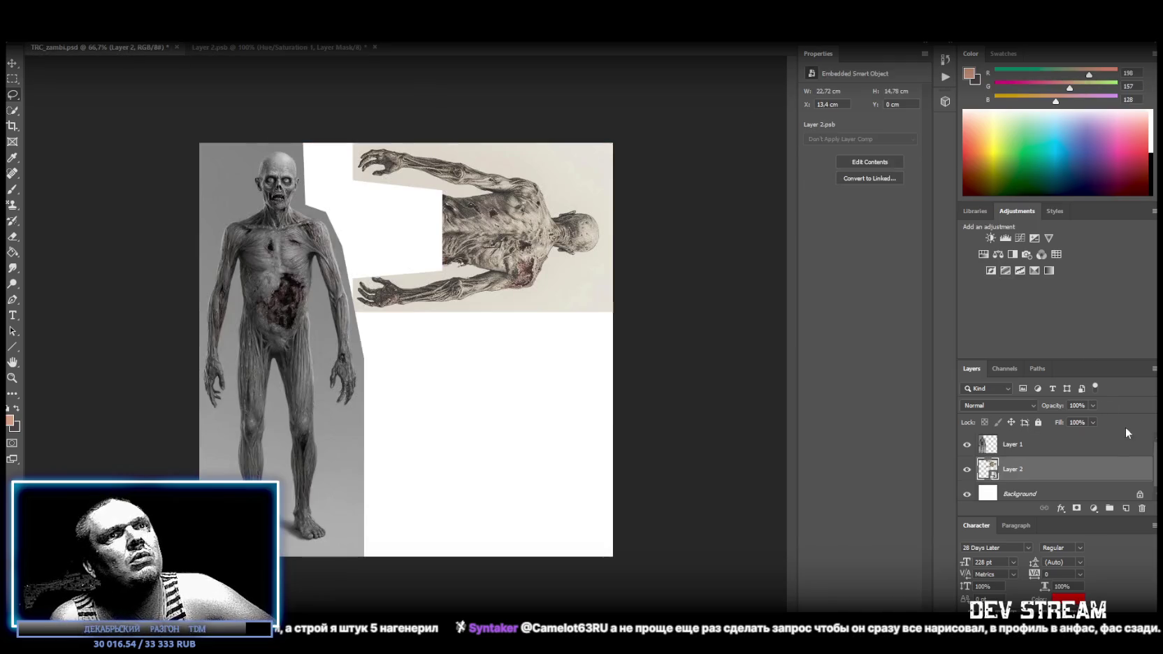
{"action": "left_click", "coordinate": [983, 254]}
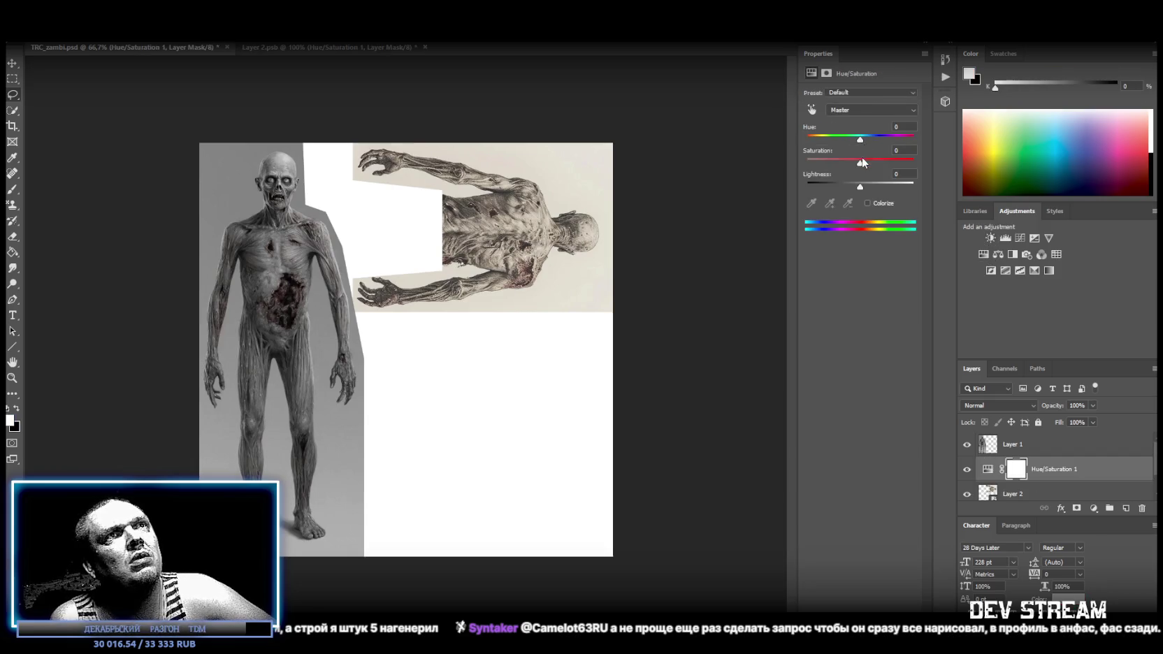
{"action": "left_click_drag", "start_coordinate": [861, 163], "coordinate": [955, 168]}
{"action": "left_click_drag", "start_coordinate": [1074, 464], "coordinate": [1073, 444]}
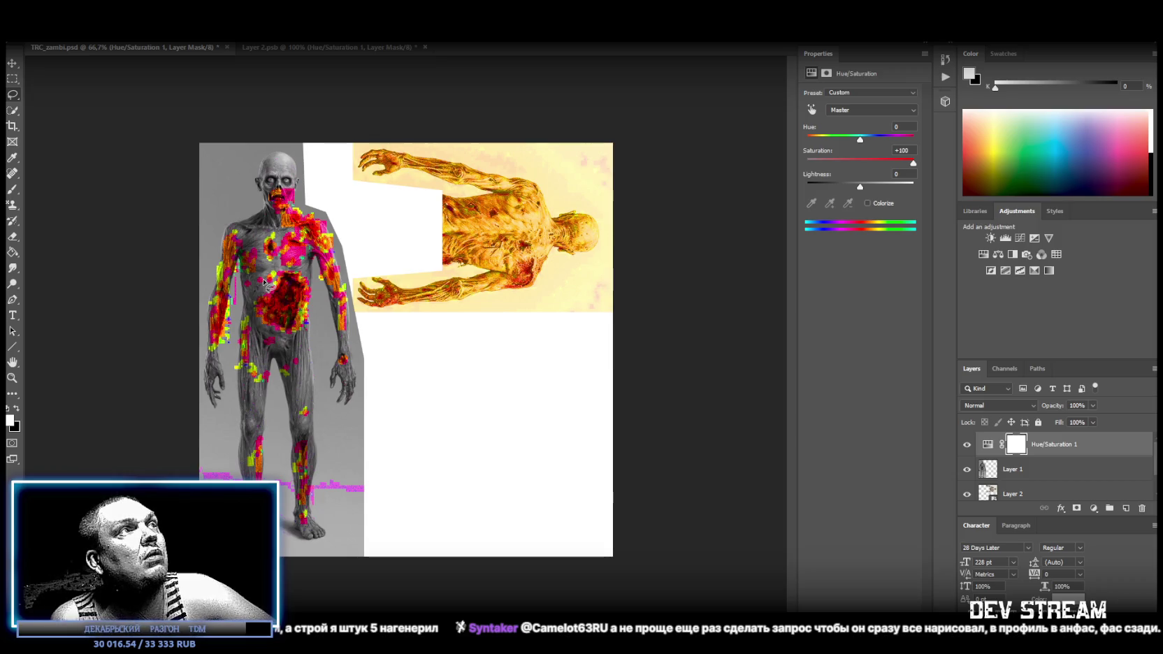
{"action": "key", "text": "Delete"}
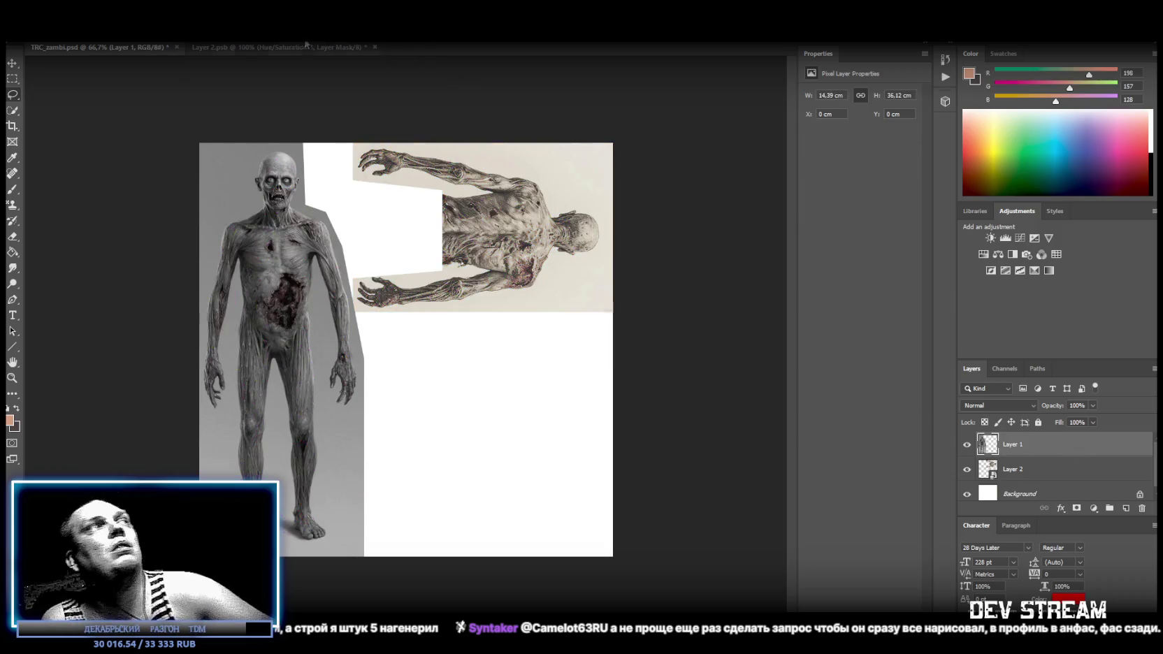
In Layer 2.psb, drop saturation to about -92, merge the adjustment, and close the smart object
{"action": "left_click", "coordinate": [247, 48]}
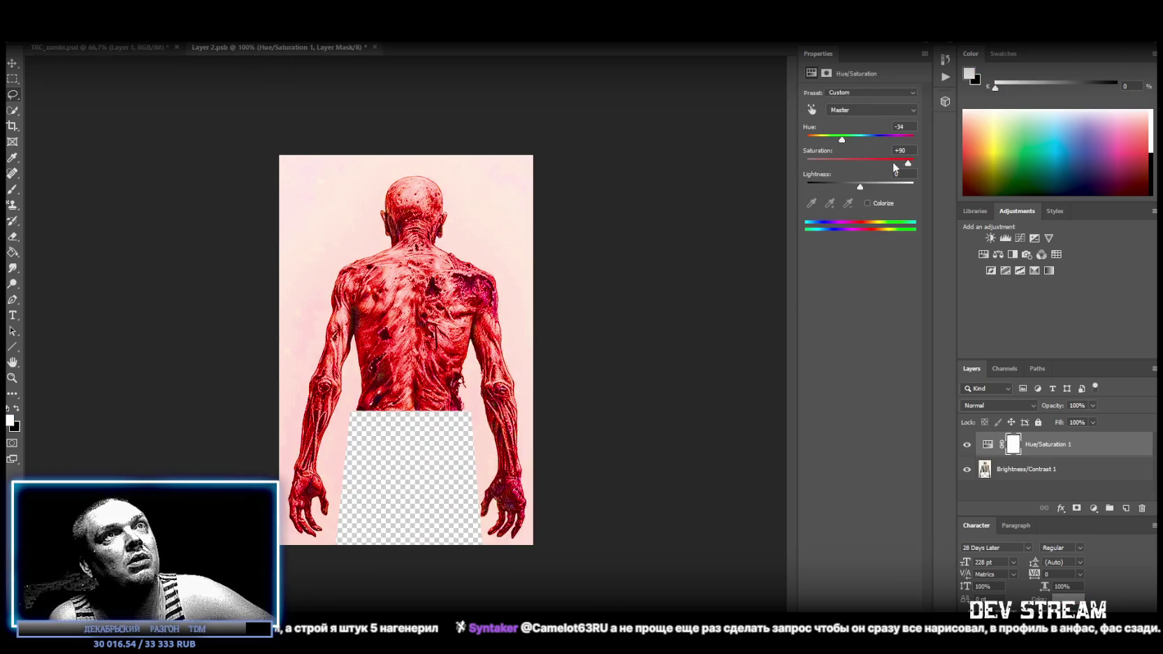
{"action": "left_click_drag", "start_coordinate": [908, 162], "coordinate": [812, 163]}
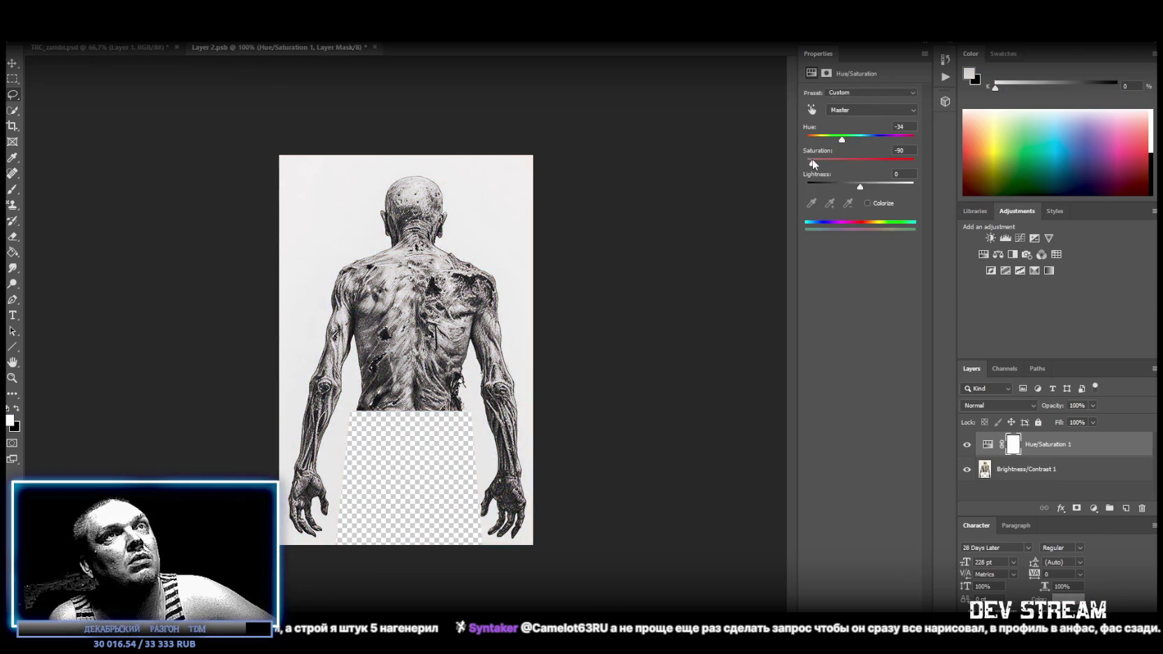
{"action": "left_click", "coordinate": [1038, 469], "text": "shift"}
{"action": "right_click", "coordinate": [1038, 469]}
{"action": "left_click", "coordinate": [903, 501]}
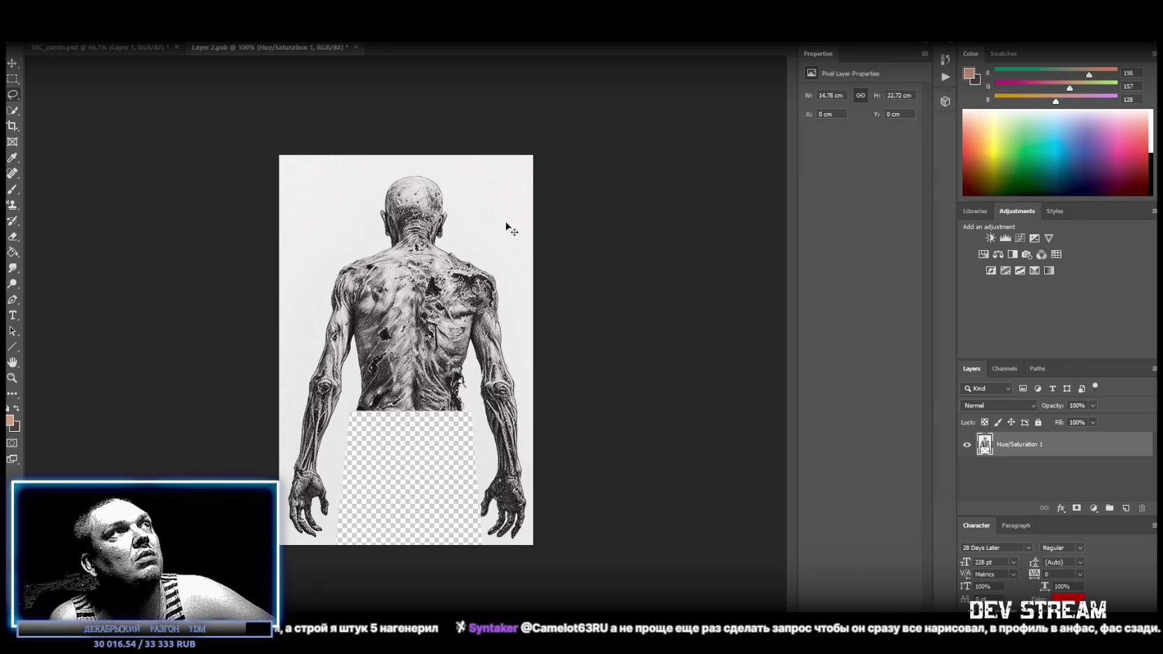
{"action": "left_click", "coordinate": [350, 46]}
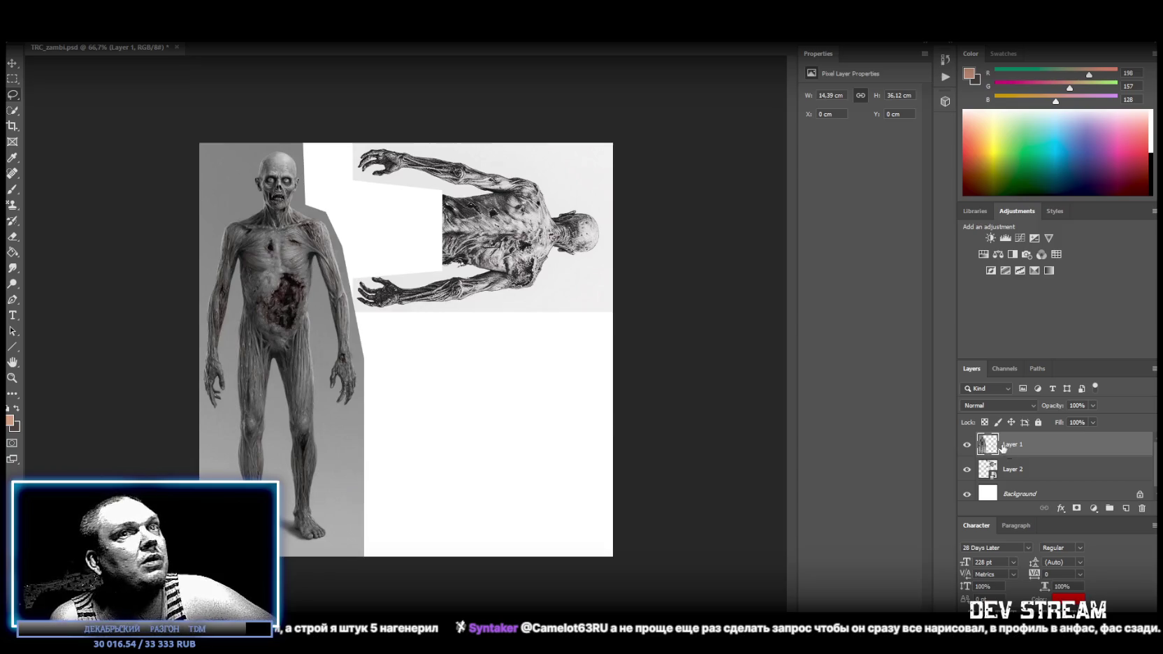
Add a Hue/Saturation adjustment at -100 saturation and merge Layer 1 and Layer 2 into one layer
{"action": "left_click", "coordinate": [983, 254]}
{"action": "mouse_move", "coordinate": [860, 163]}
{"action": "left_mouse_down"}
{"action": "mouse_move", "coordinate": [961, 160]}
{"action": "mouse_move", "coordinate": [803, 162]}
{"action": "left_mouse_up"}
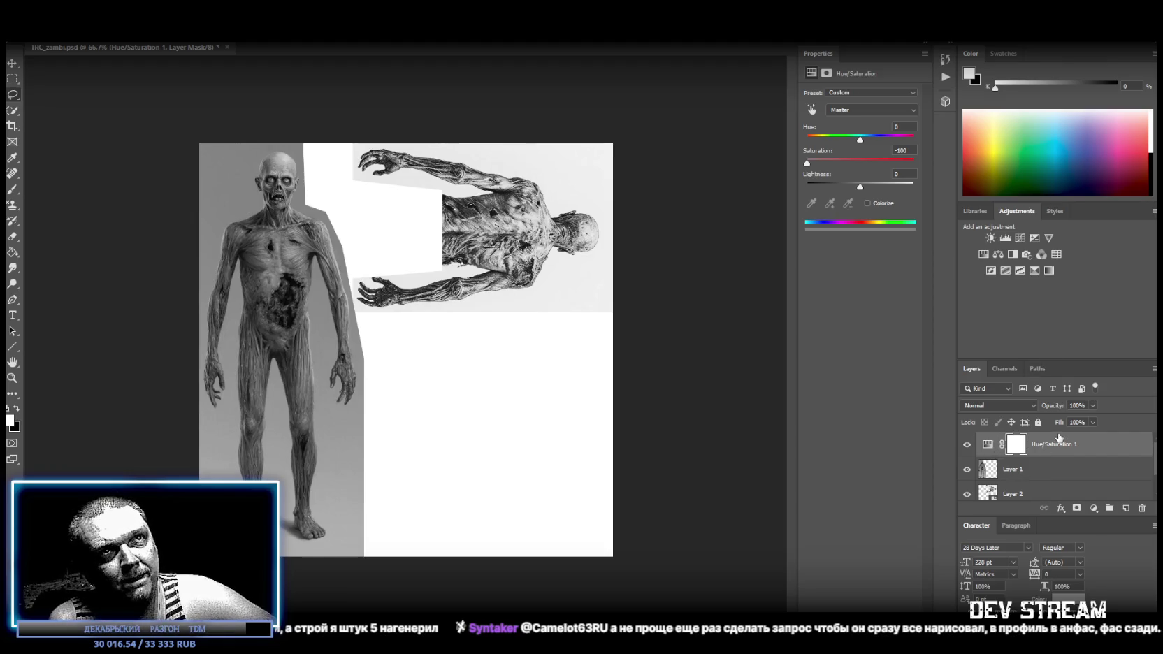
{"action": "left_click", "coordinate": [1022, 478]}
{"action": "scroll", "coordinate": [1049, 459], "scroll_direction": "down", "scroll_amount": 1}
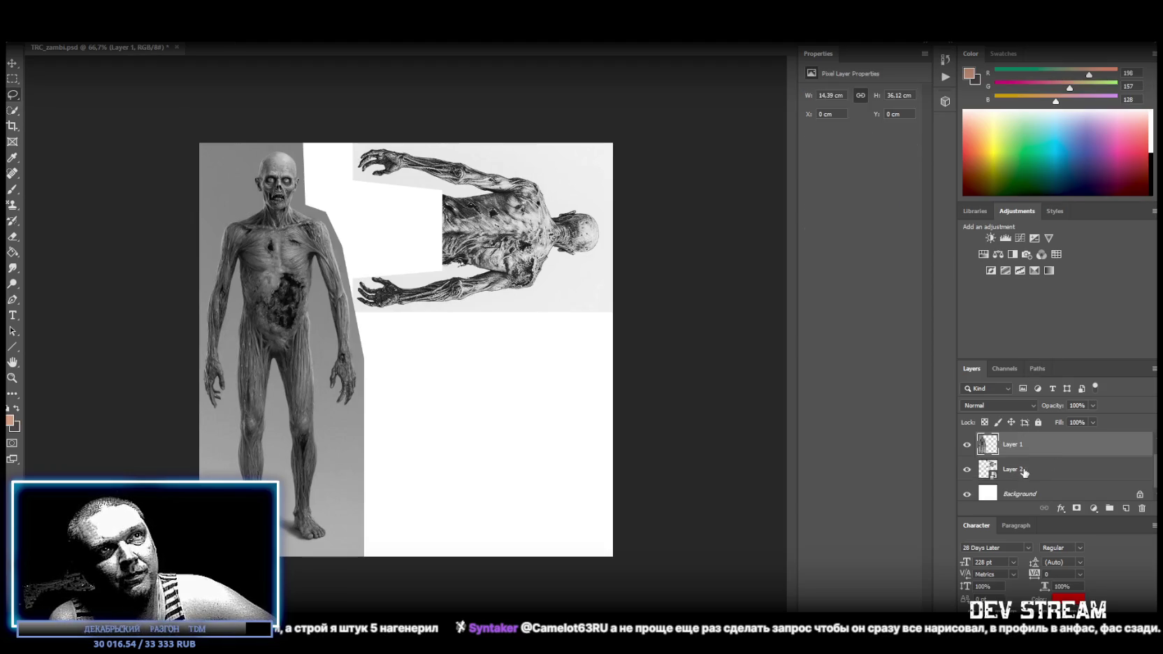
{"action": "left_click", "coordinate": [1022, 475], "text": "shift"}
{"action": "right_click", "coordinate": [1037, 473]}
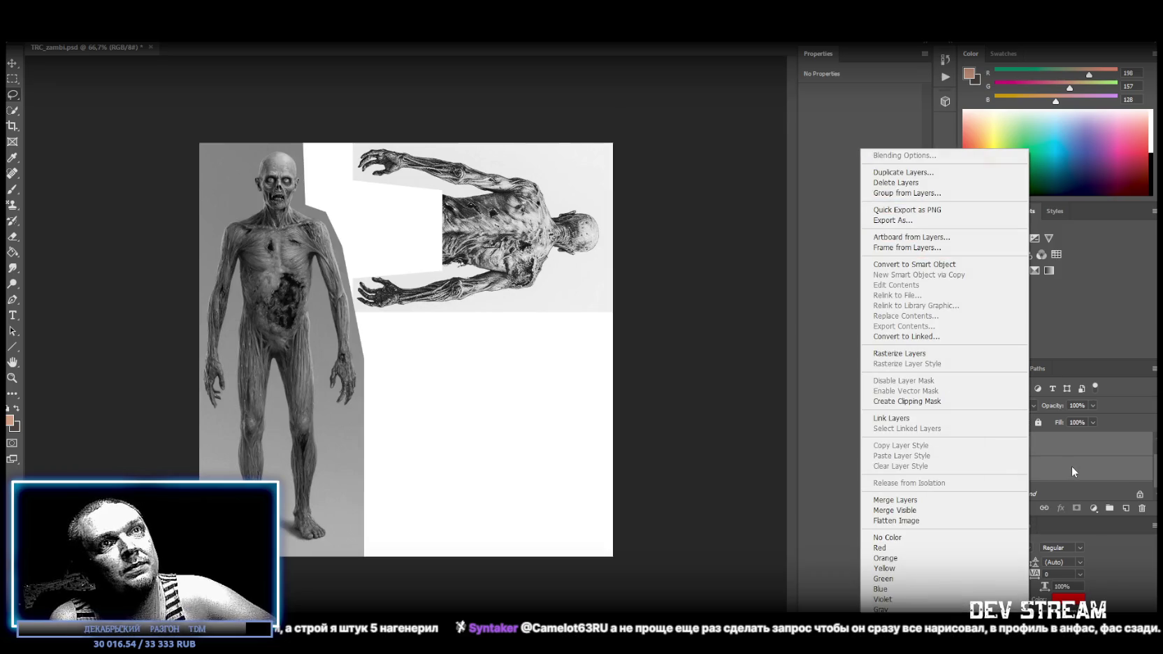
{"action": "left_click", "coordinate": [930, 264]}
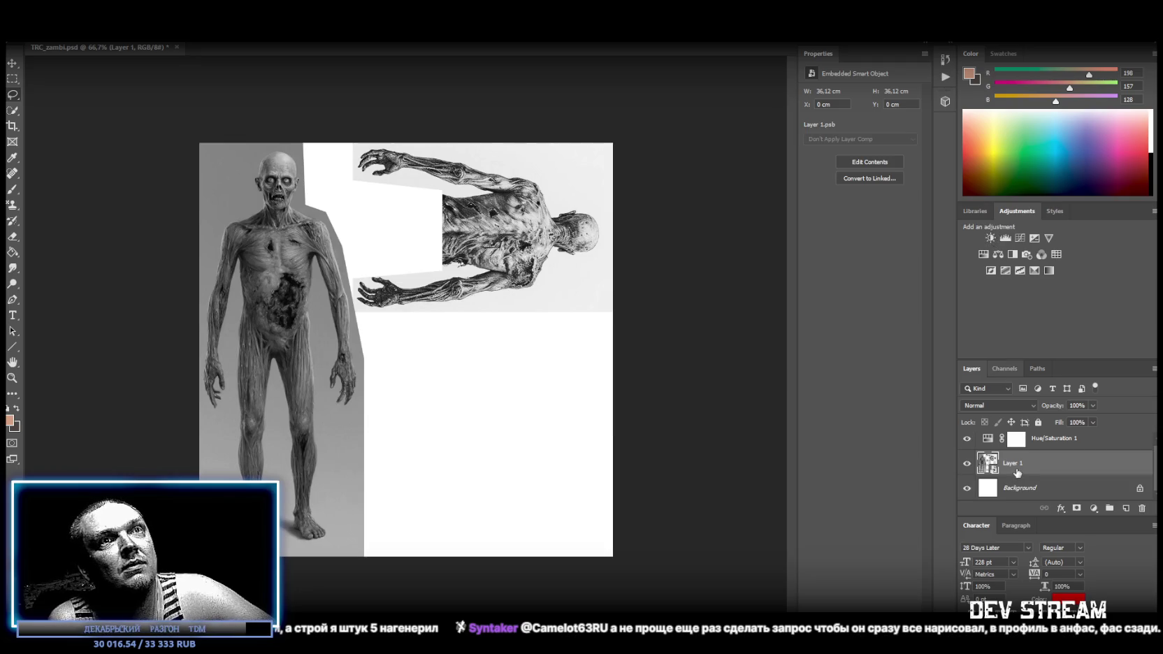
{"action": "key", "text": "ctrl+z"}
{"action": "right_click", "coordinate": [1027, 488]}
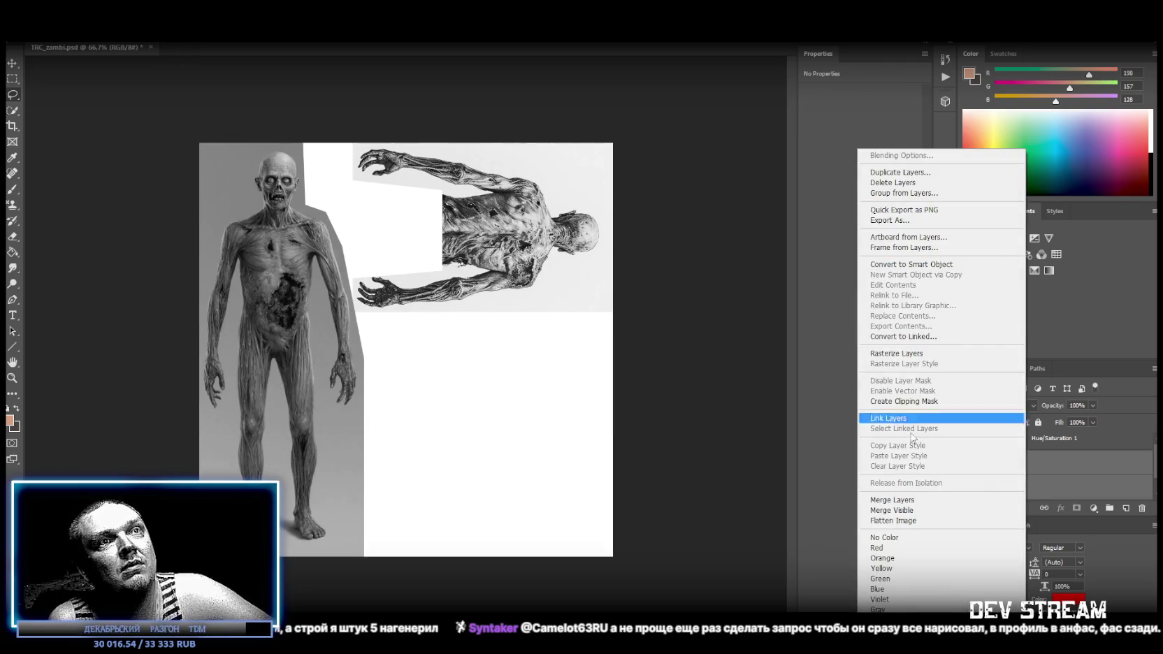
{"action": "left_click", "coordinate": [909, 493]}
Merge a second Hue/Saturation adjustment into Layer 1 and delete the leftover Hue/Saturation 1 layer
{"action": "left_click", "coordinate": [984, 254]}
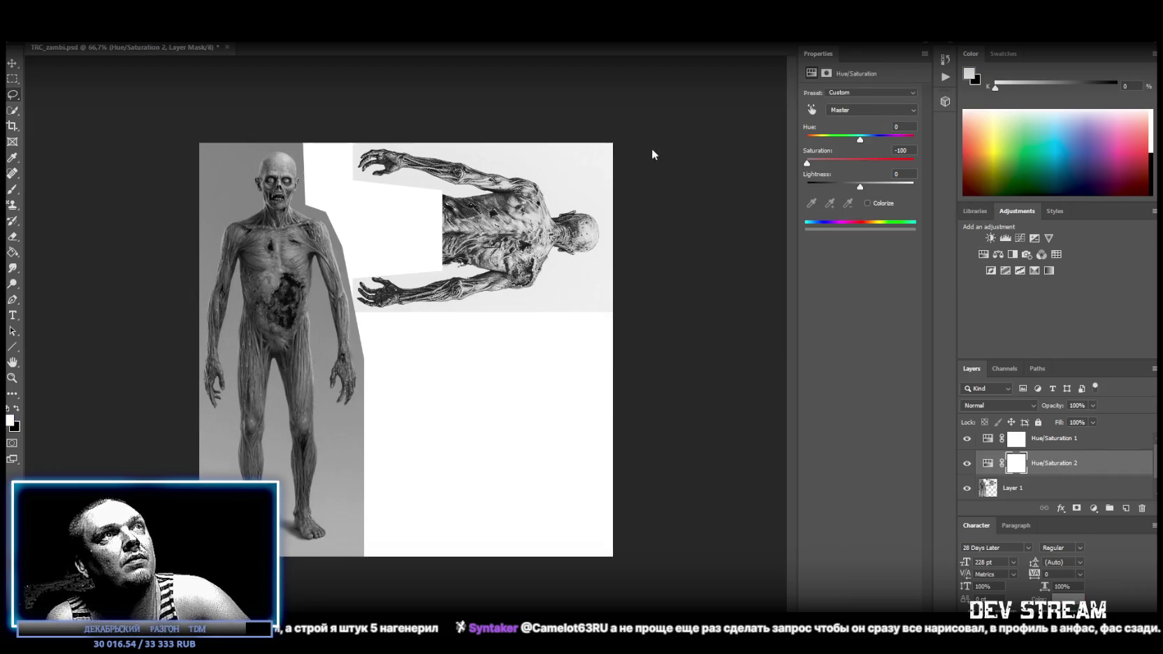
{"action": "left_click", "coordinate": [1013, 490]}
{"action": "right_click", "coordinate": [1013, 490]}
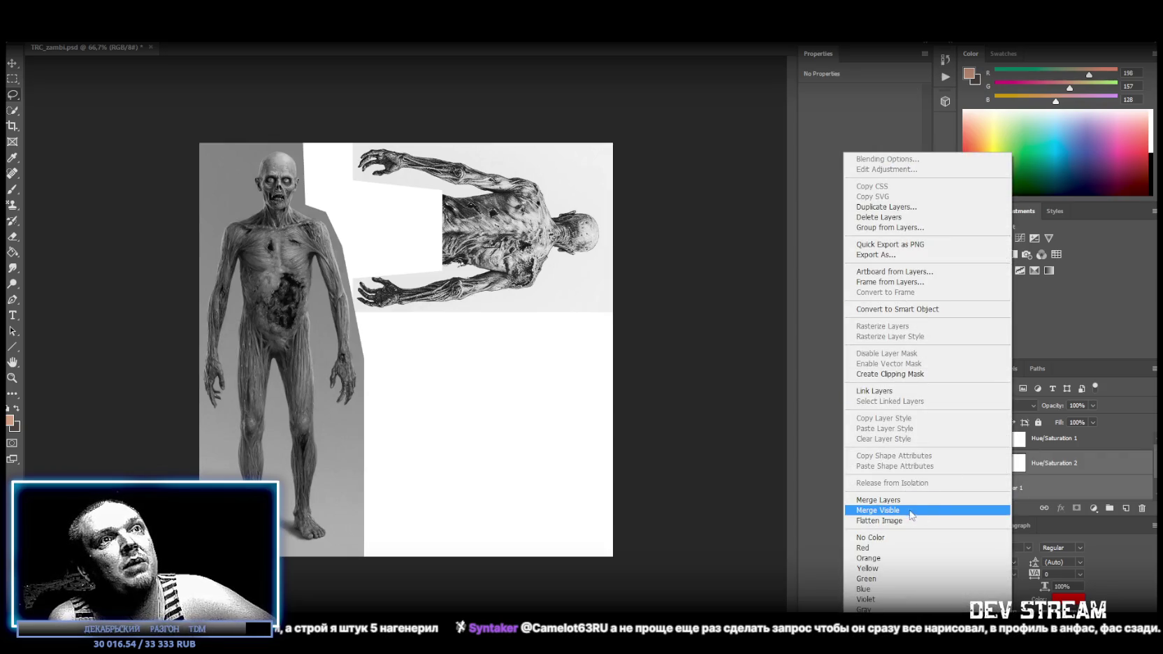
{"action": "left_click", "coordinate": [879, 500]}
{"action": "left_click", "coordinate": [1054, 445]}
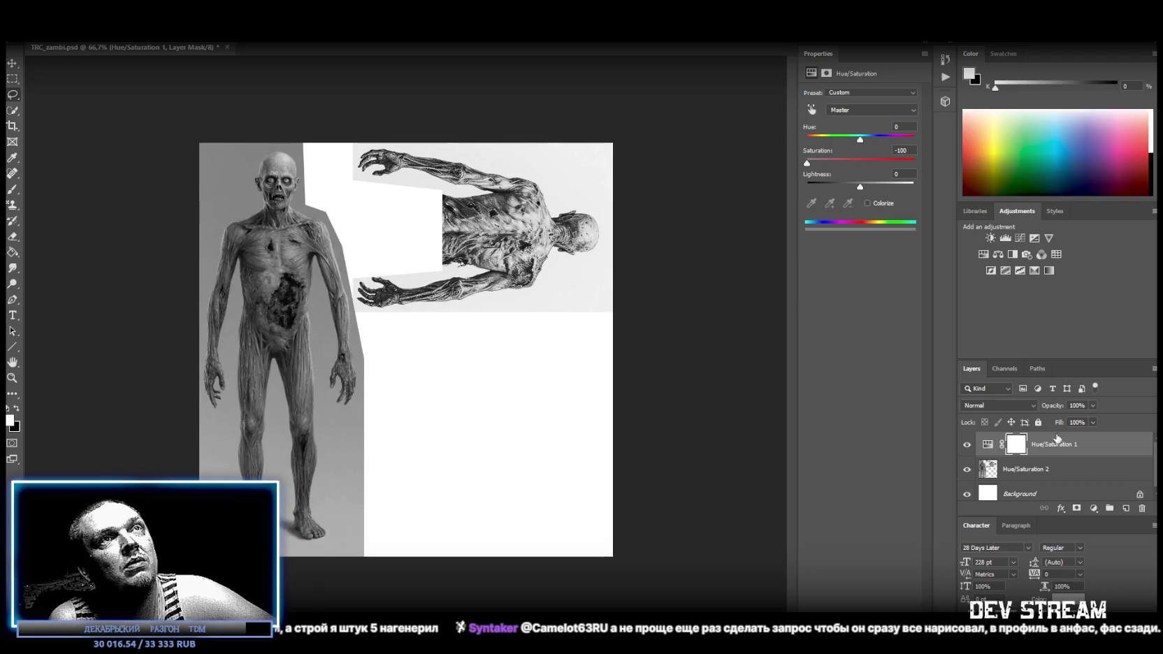
{"action": "key", "text": "Delete"}
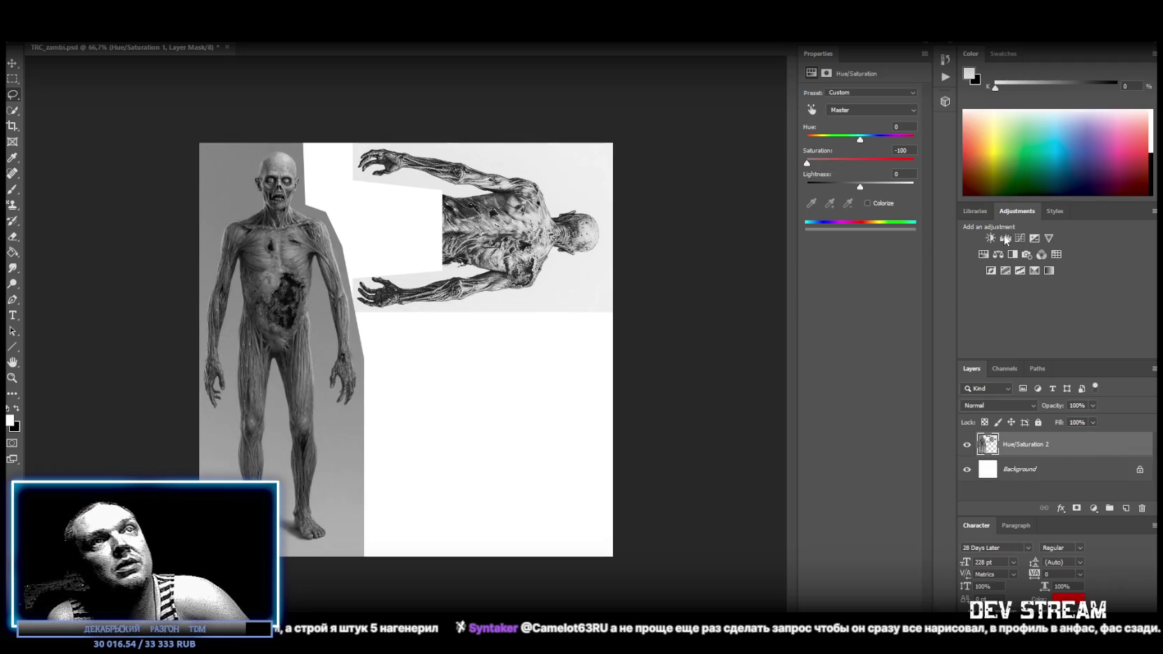
Add Brightness/Contrast with contrast -50 and merge it into the zombie layer above Background
{"action": "left_click", "coordinate": [990, 238]}
{"action": "mouse_move", "coordinate": [861, 149]}
{"action": "left_mouse_down"}
{"action": "mouse_move", "coordinate": [947, 152]}
{"action": "mouse_move", "coordinate": [752, 156]}
{"action": "left_mouse_up"}
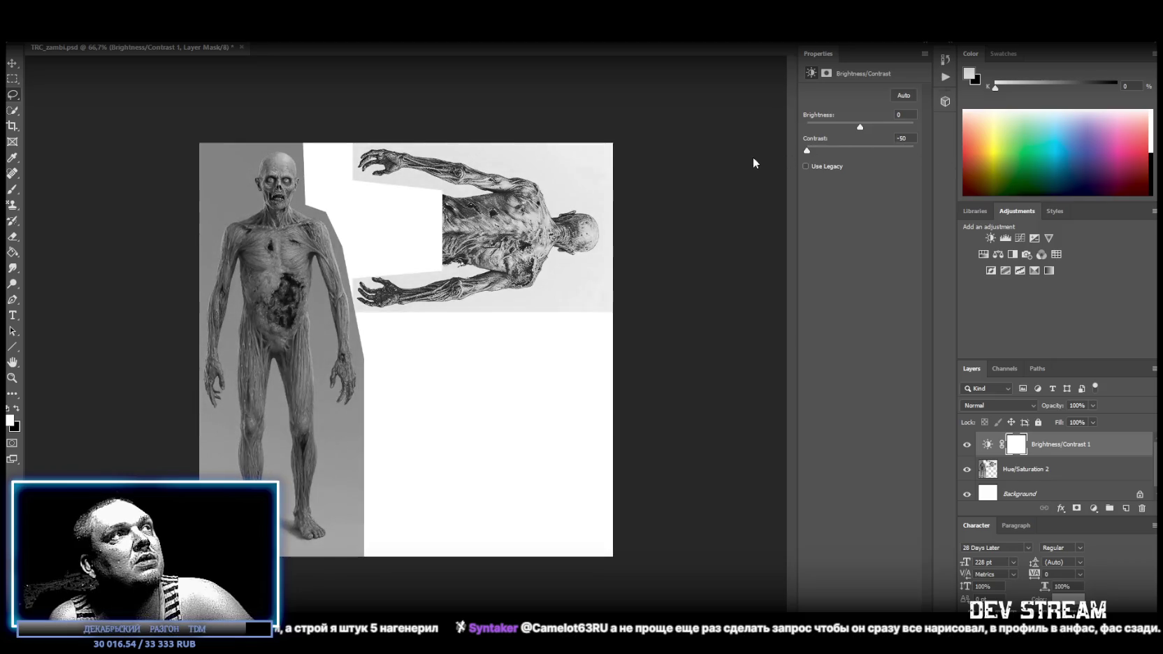
{"action": "left_click", "coordinate": [1025, 471], "text": "shift"}
{"action": "right_click", "coordinate": [1024, 470]}
{"action": "left_click", "coordinate": [892, 500]}
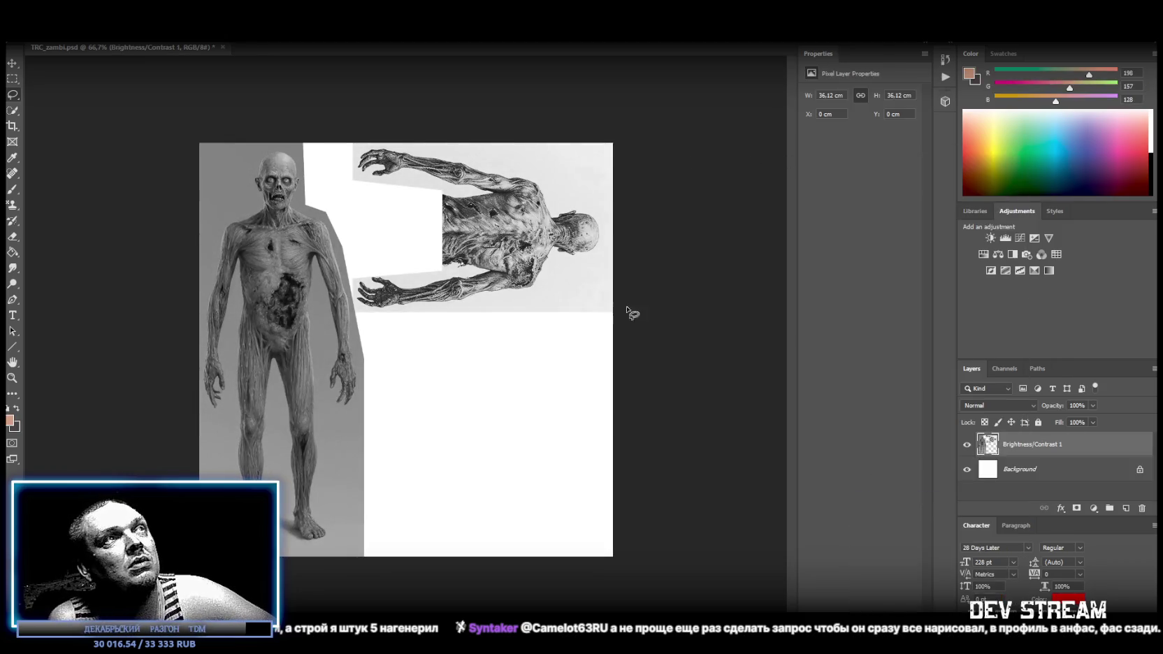